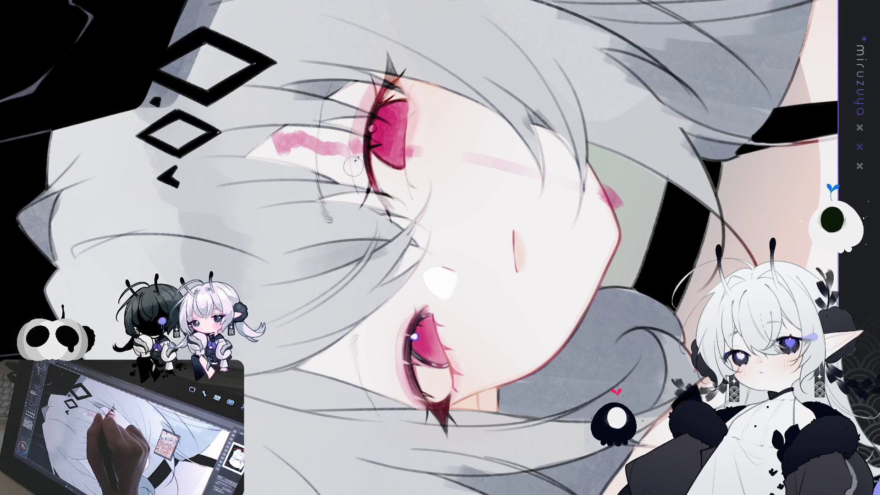
# - Shade the upper eyelid and eye edge with a soft pink stroke
pyautogui.moveTo(384, 81)
pyautogui.mouseDown()
pyautogui.moveTo(364, 156)
pyautogui.moveTo(381, 82)
pyautogui.moveTo(379, 90)
pyautogui.mouseUp()
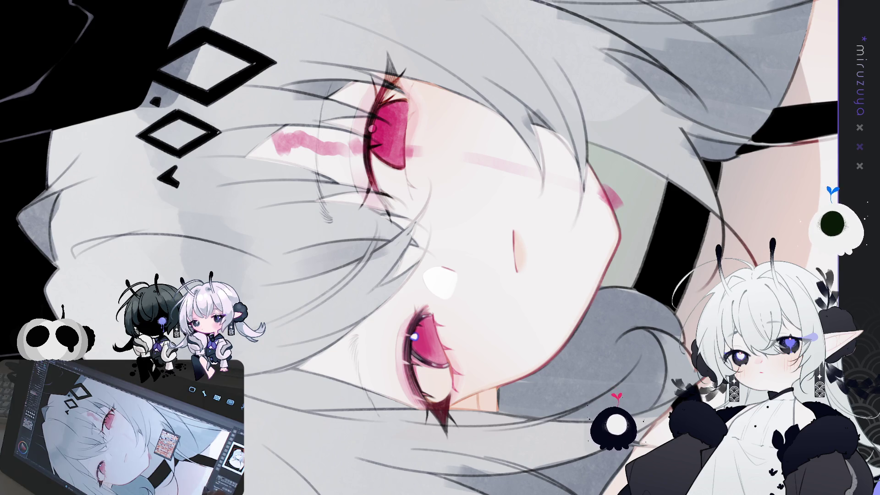
pyautogui.moveTo(538, 296); pyautogui.dragTo(552, 308)
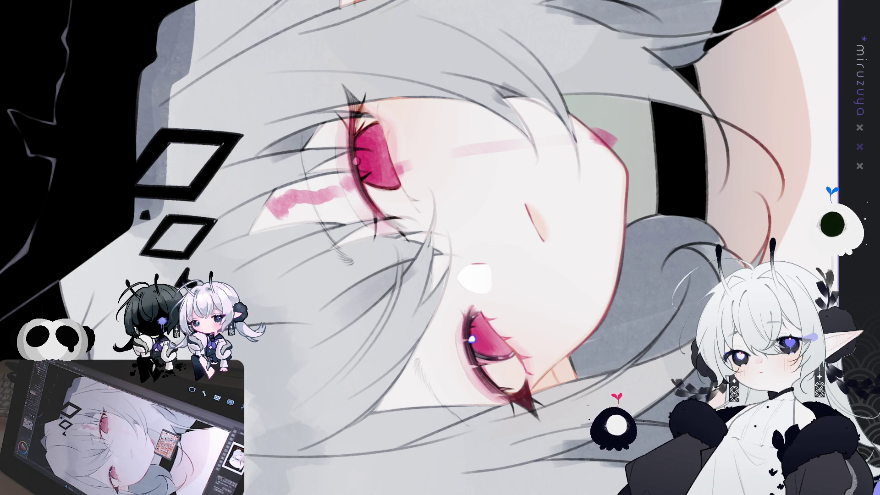
# - Darken and sharpen the lash tip at the upper eye's outer corner with the pen
pyautogui.moveTo(313, 157); pyautogui.dragTo(264, 153)
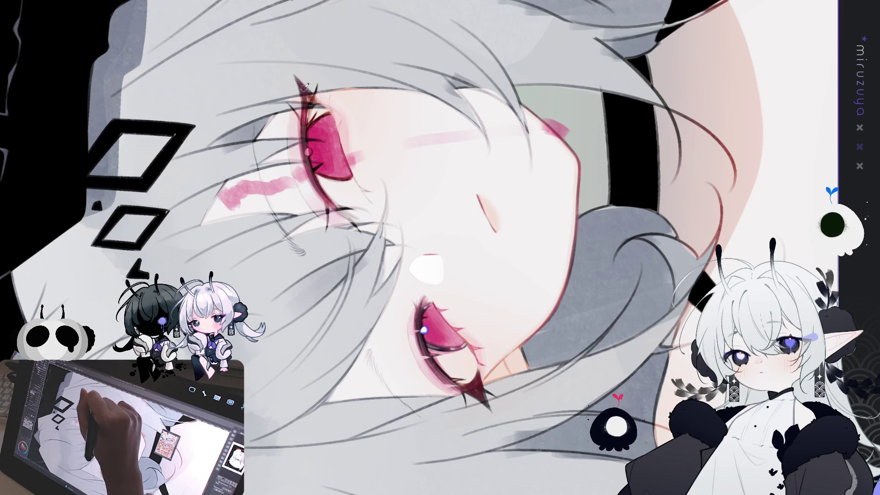
pyautogui.moveTo(305, 98); pyautogui.dragTo(317, 99)
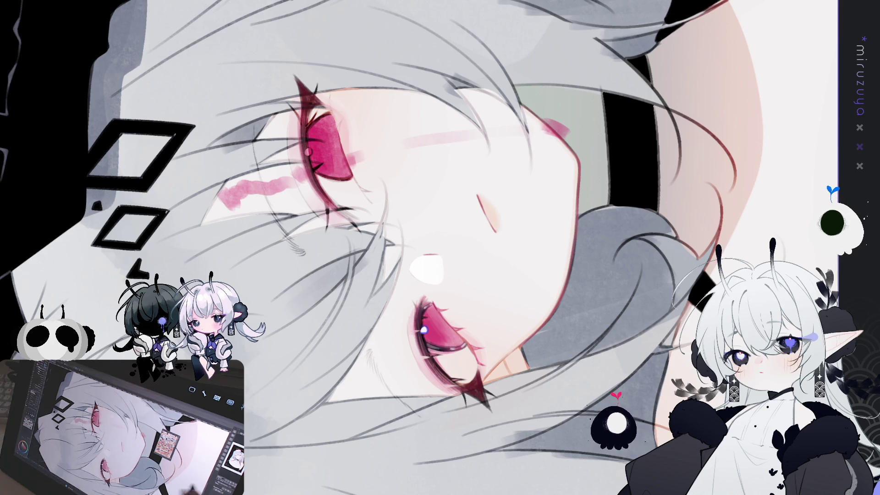
pyautogui.moveTo(440, 248)
pyautogui.mouseDown()
pyautogui.moveTo(428, 274)
pyautogui.moveTo(415, 258)
pyautogui.mouseUp()
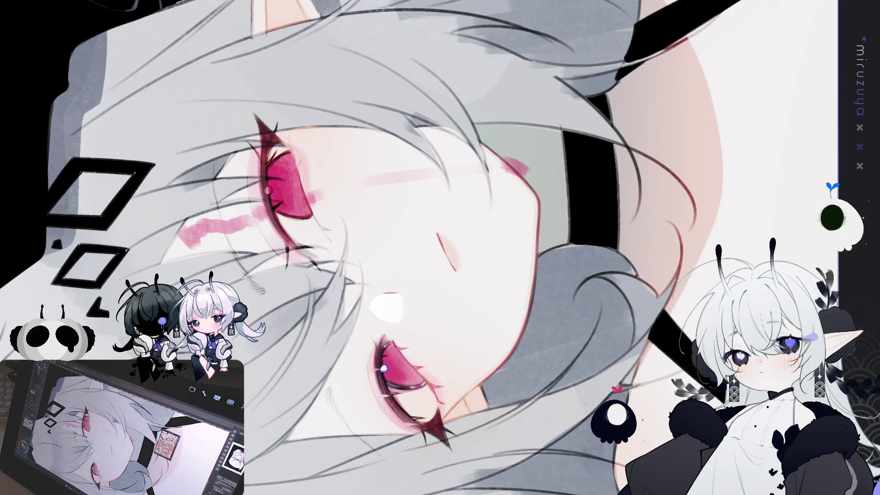
# - Zoom and rotate in on the face for detail work, then fit the whole illustration to check it
pyautogui.hotkey('ctrl', '0')
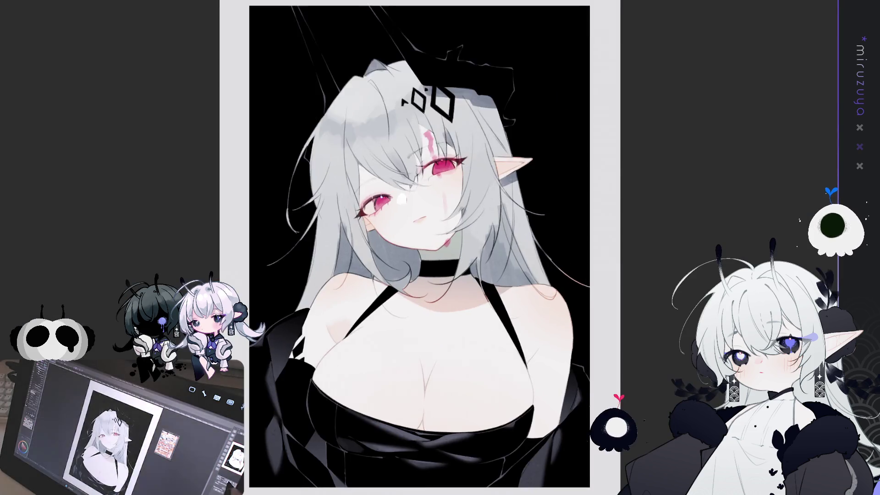
pyautogui.scroll(5, 457, 176)
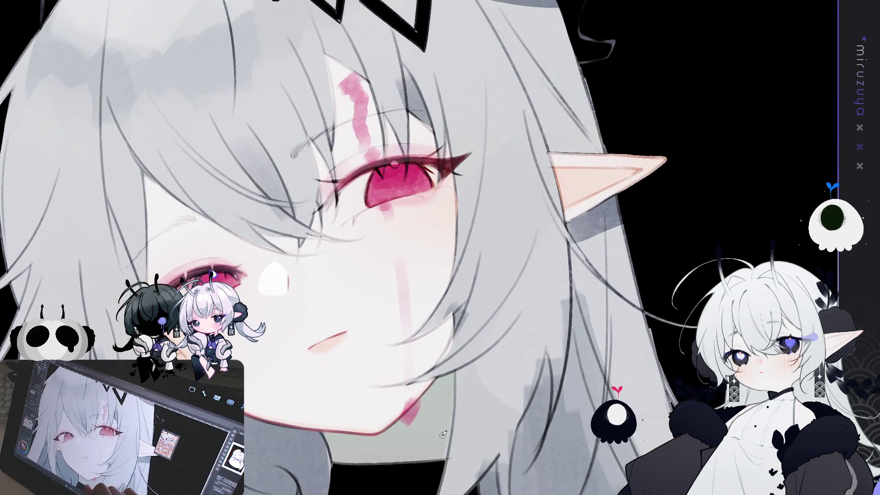
pyautogui.moveTo(442, 435); pyautogui.dragTo(400, 328)
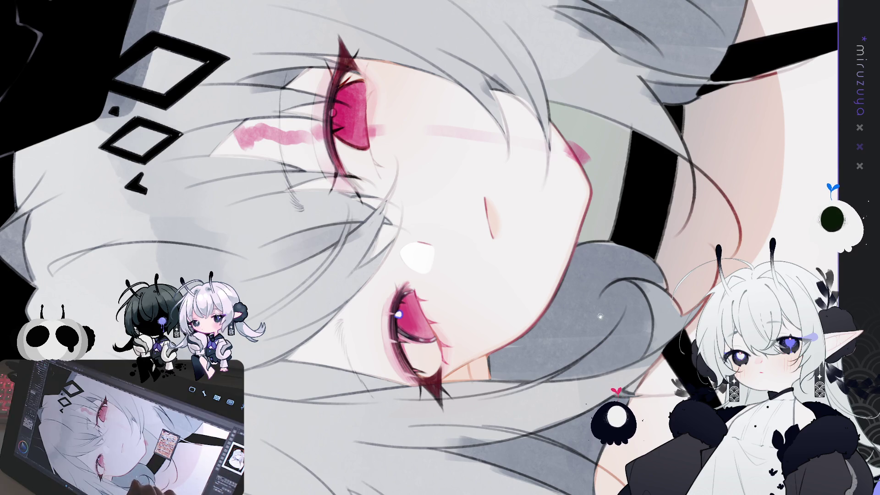
pyautogui.scroll(2, 420, 248)
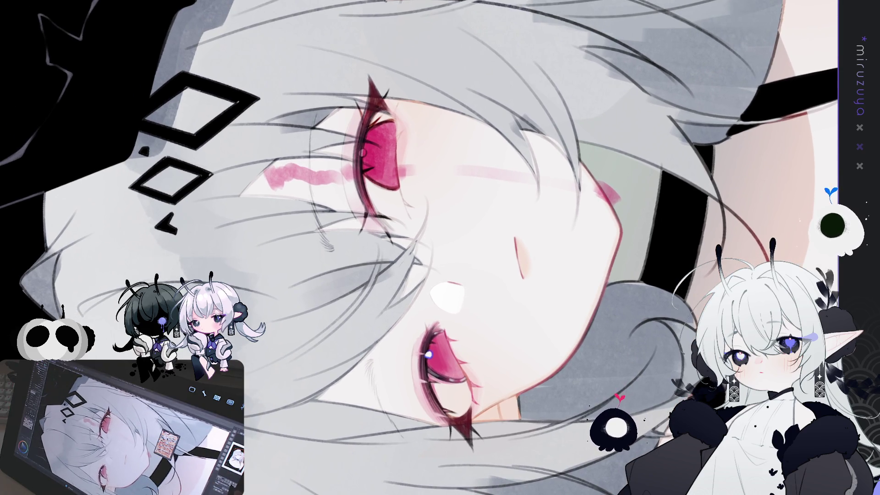
pyautogui.hotkey('ctrl', '0')
pyautogui.scroll(5, 412, 193)
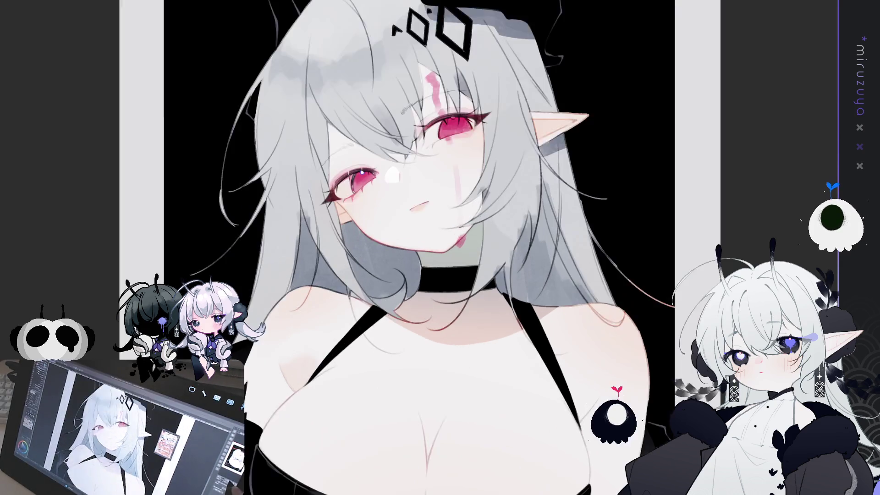
# - Tilt and zoom the view to frame the eyes for hair strands and red eye shading
pyautogui.press('^')
pyautogui.press('^')
pyautogui.press('^')
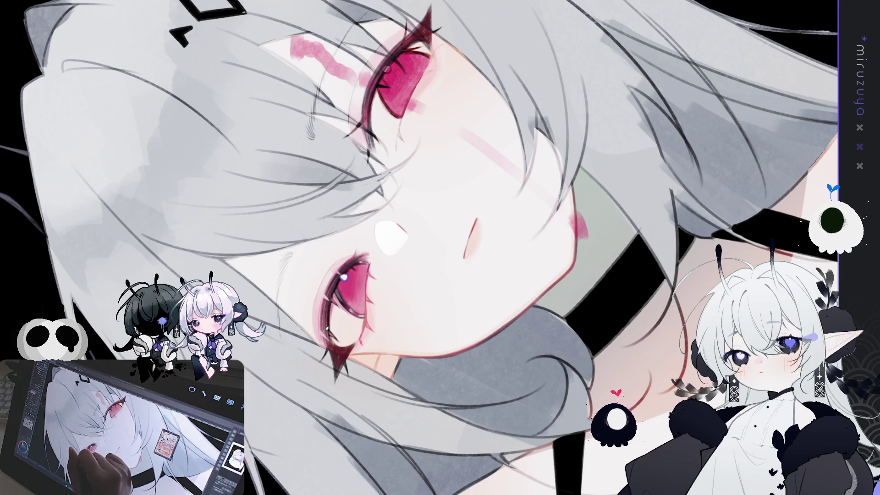
pyautogui.moveTo(382, 86); pyautogui.dragTo(382, 114)
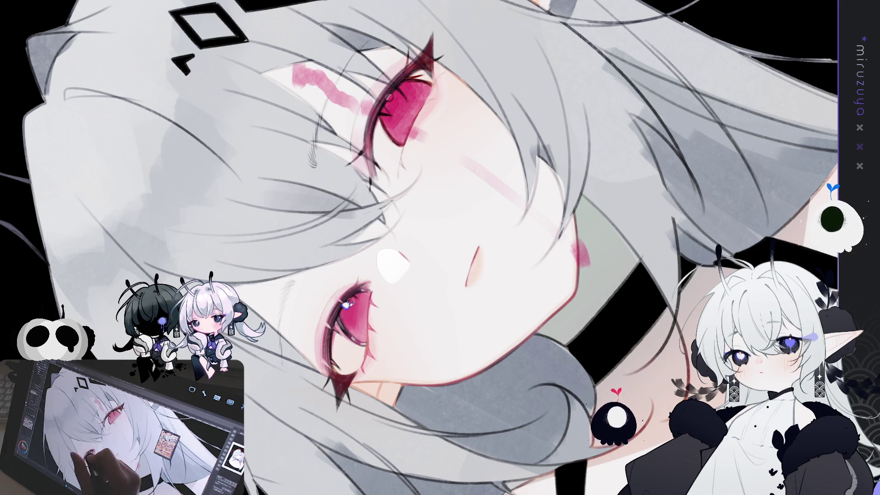
pyautogui.scroll(2, 337, 332)
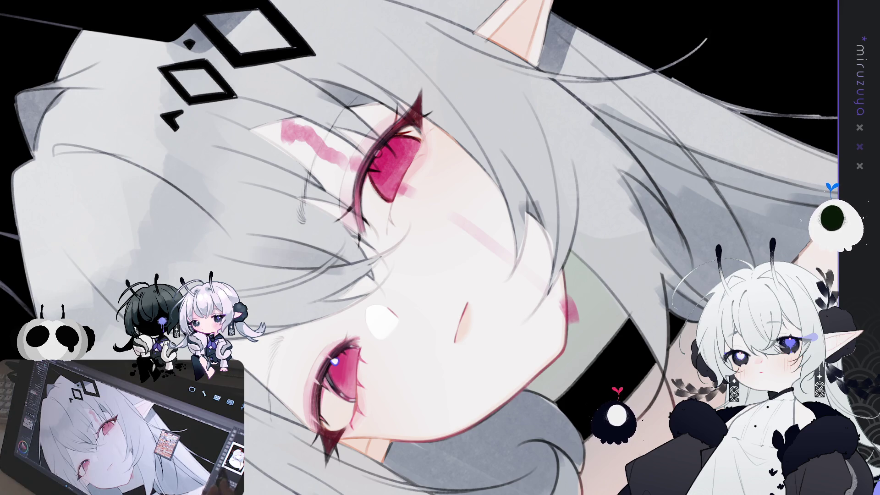
pyautogui.moveTo(585, 325)
pyautogui.mouseDown()
pyautogui.moveTo(596, 348)
pyautogui.moveTo(60, 220)
pyautogui.mouseUp()
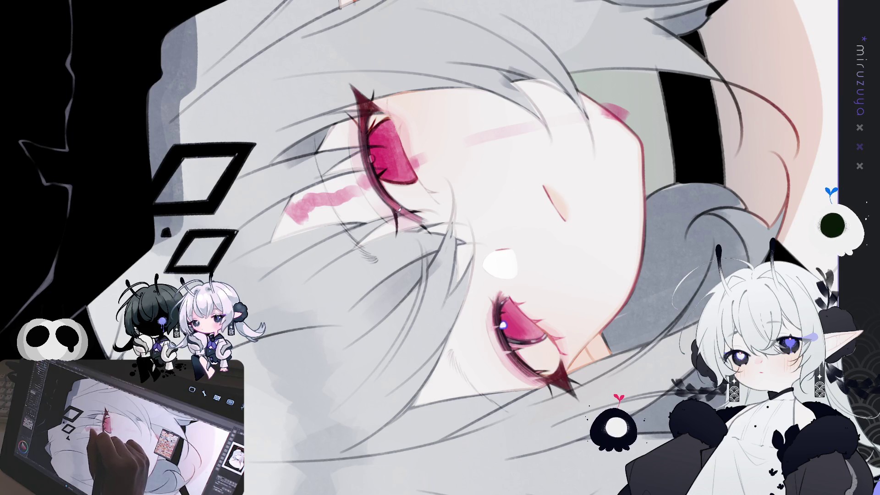
pyautogui.moveTo(398, 209)
pyautogui.mouseDown()
pyautogui.moveTo(441, 389)
pyautogui.moveTo(438, 266)
pyautogui.mouseUp()
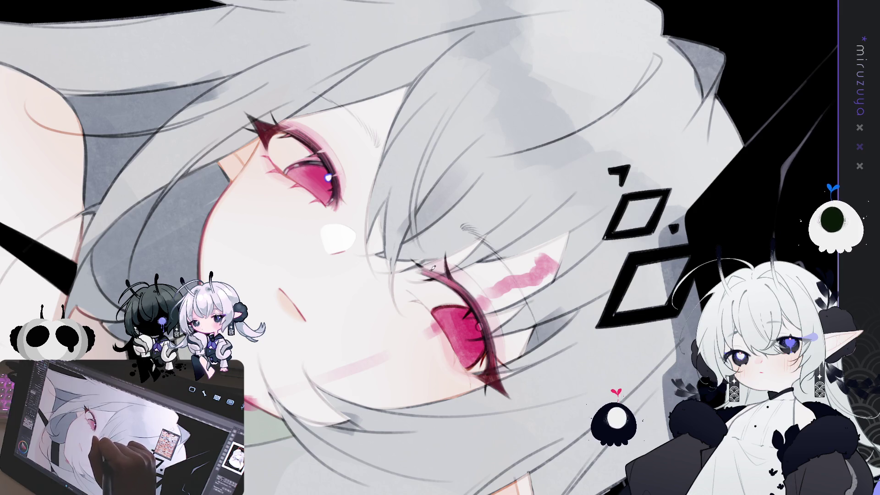
pyautogui.moveTo(428, 265); pyautogui.dragTo(604, 172)
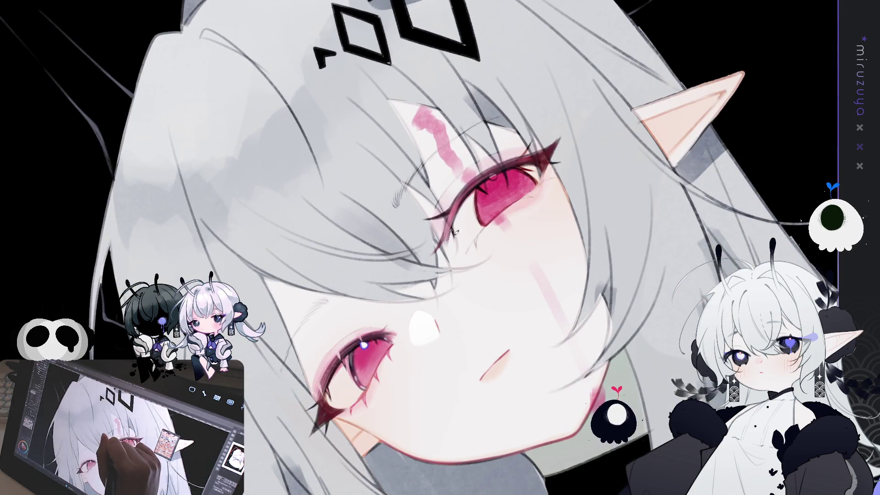
pyautogui.moveTo(486, 193); pyautogui.dragTo(525, 313)
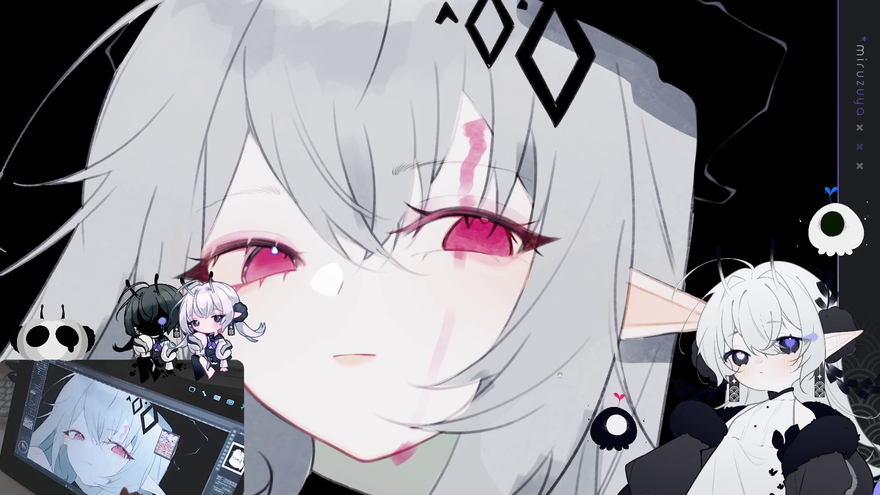
# - Rotate the view around the face, then paint a darker stroke along the pink eye's lower-left edge
pyautogui.moveTo(528, 426); pyautogui.dragTo(601, 274)
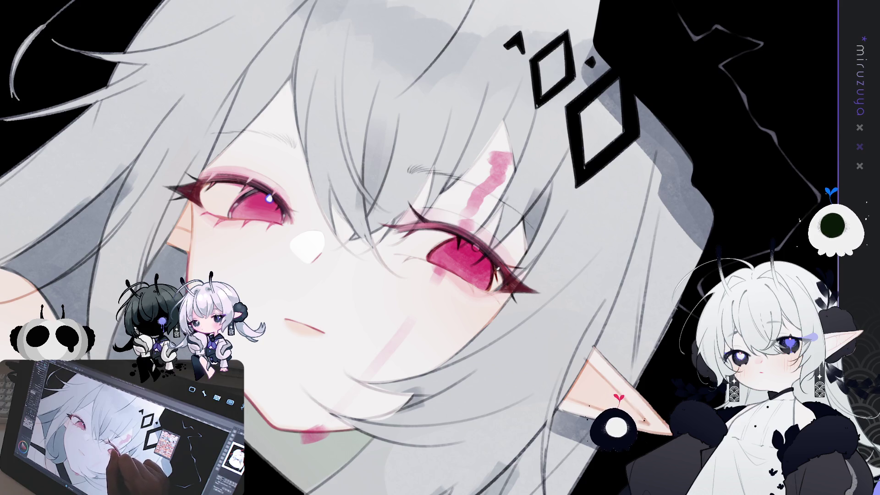
pyautogui.moveTo(500, 278); pyautogui.dragTo(521, 118)
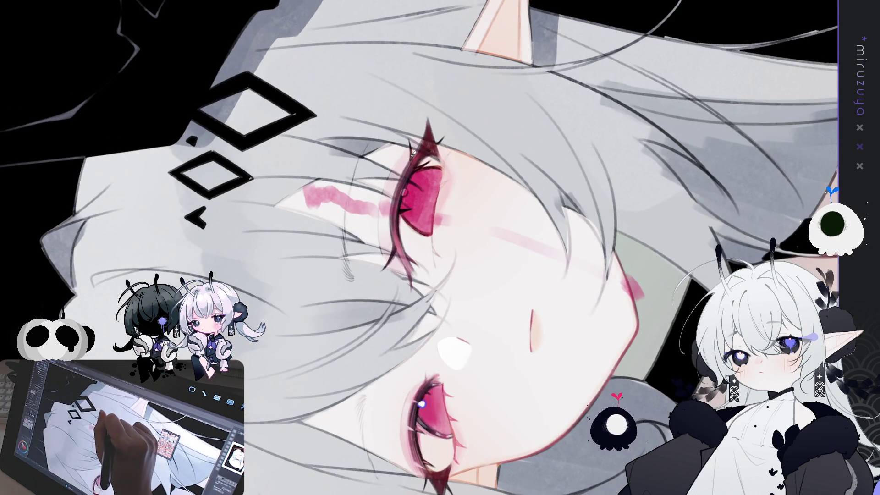
pyautogui.moveTo(409, 133); pyautogui.dragTo(477, 320)
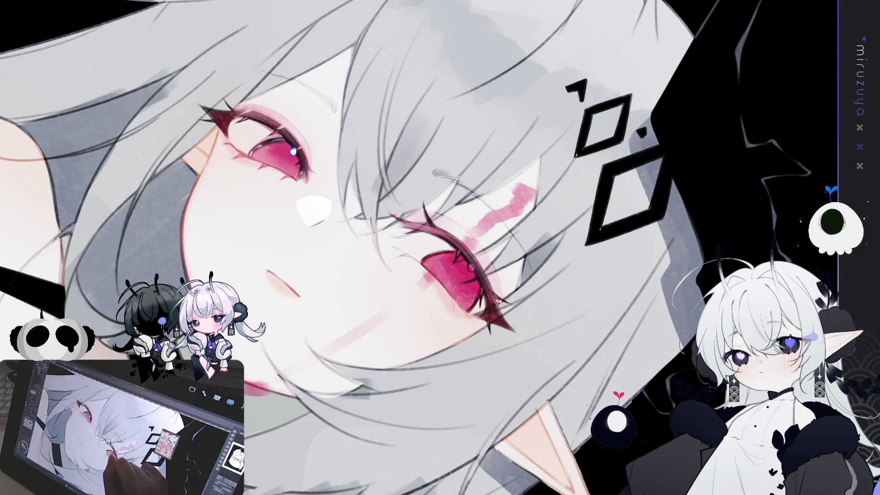
pyautogui.moveTo(500, 303); pyautogui.dragTo(595, 287)
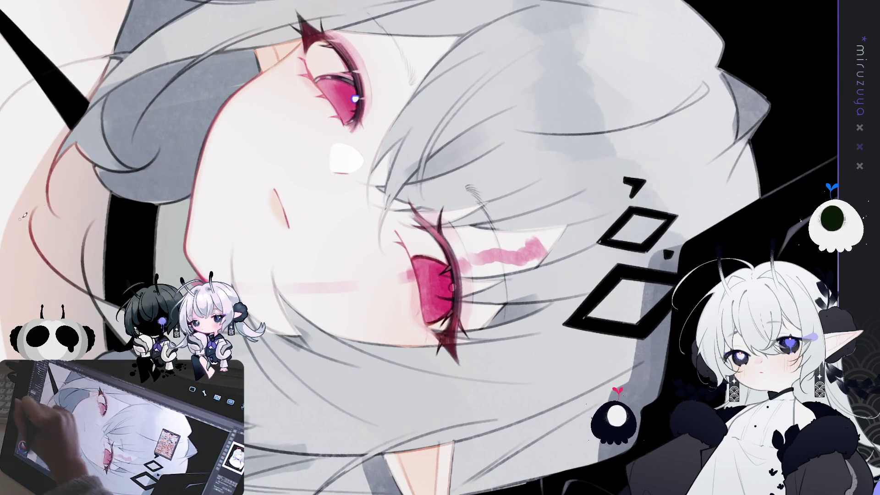
pyautogui.moveTo(418, 294); pyautogui.dragTo(428, 324)
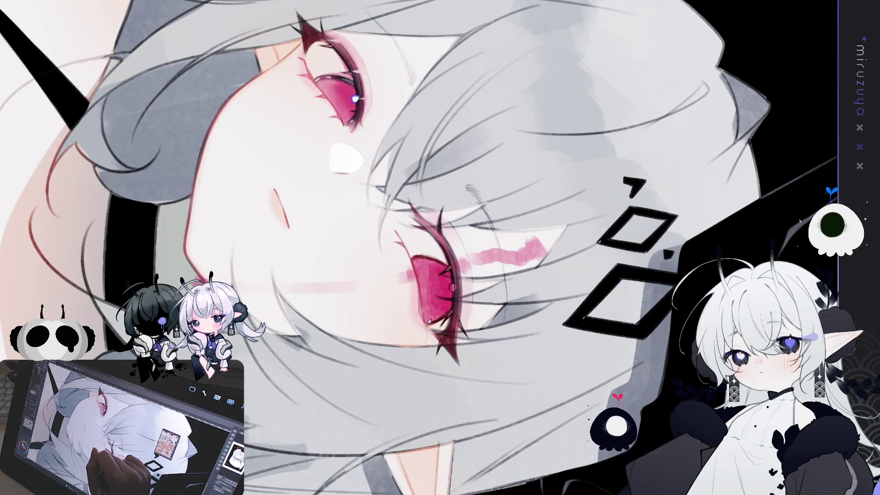
# - Reinforce the dark stroke on the eye's lower edge, then reset and rotate the view to check it
pyautogui.moveTo(418, 276); pyautogui.dragTo(421, 311)
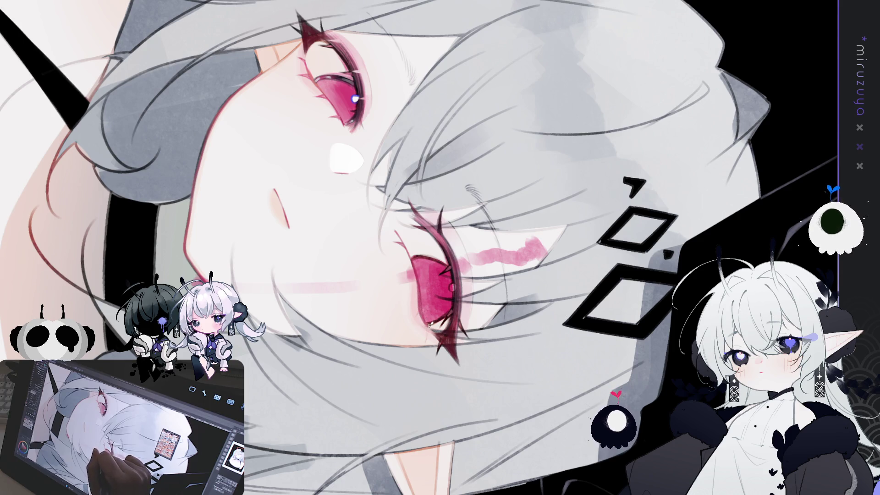
pyautogui.hotkey('ctrl', '0')
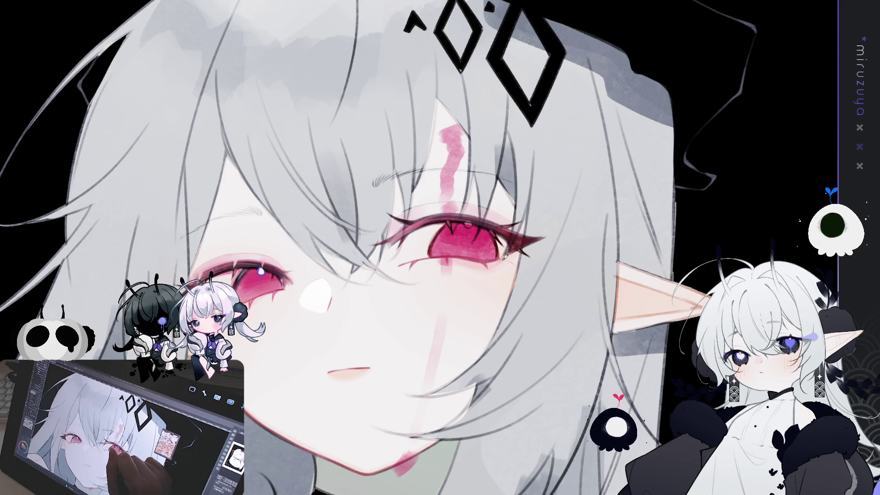
pyautogui.moveTo(508, 259); pyautogui.dragTo(467, 327)
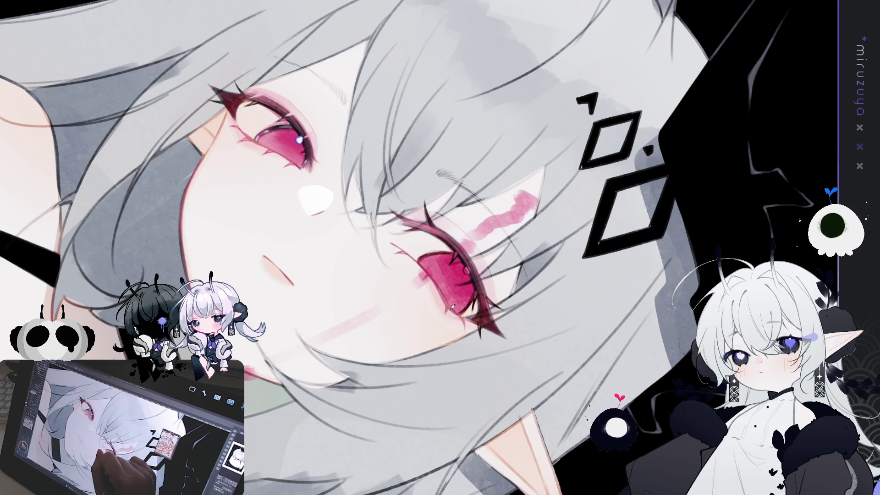
pyautogui.moveTo(452, 303)
pyautogui.mouseDown()
pyautogui.moveTo(583, 170)
pyautogui.moveTo(458, 165)
pyautogui.mouseUp()
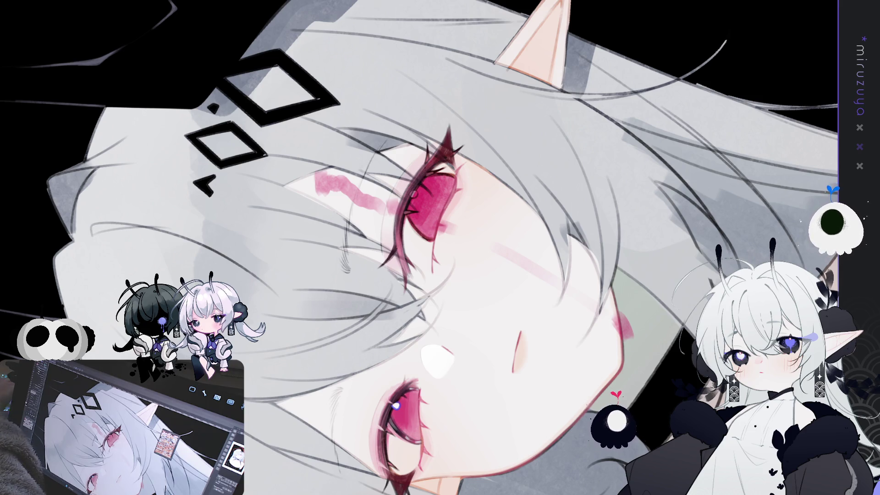
pyautogui.moveTo(571, 364)
pyautogui.mouseDown()
pyautogui.moveTo(583, 311)
pyautogui.moveTo(438, 128)
pyautogui.mouseUp()
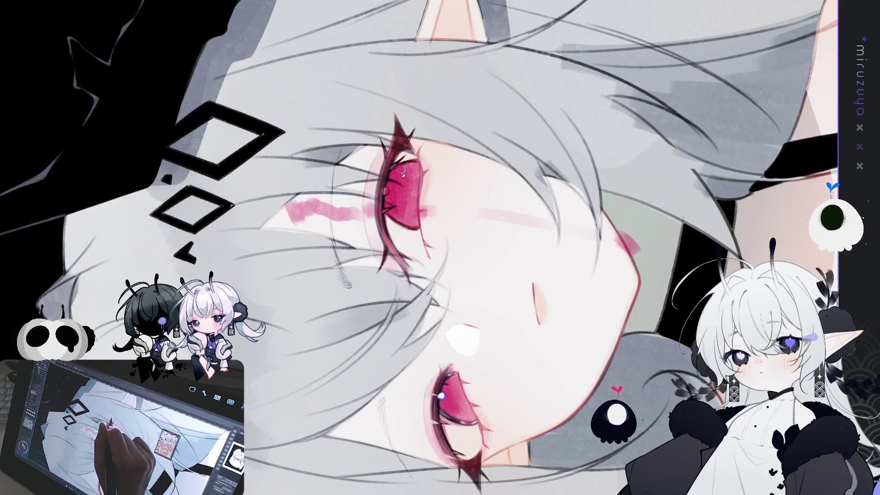
# - Darken the red iris, then draw several fine dark strokes along the eye's inner corner
pyautogui.moveTo(402, 168)
pyautogui.mouseDown()
pyautogui.moveTo(409, 219)
pyautogui.moveTo(417, 159)
pyautogui.moveTo(417, 174)
pyautogui.mouseUp()
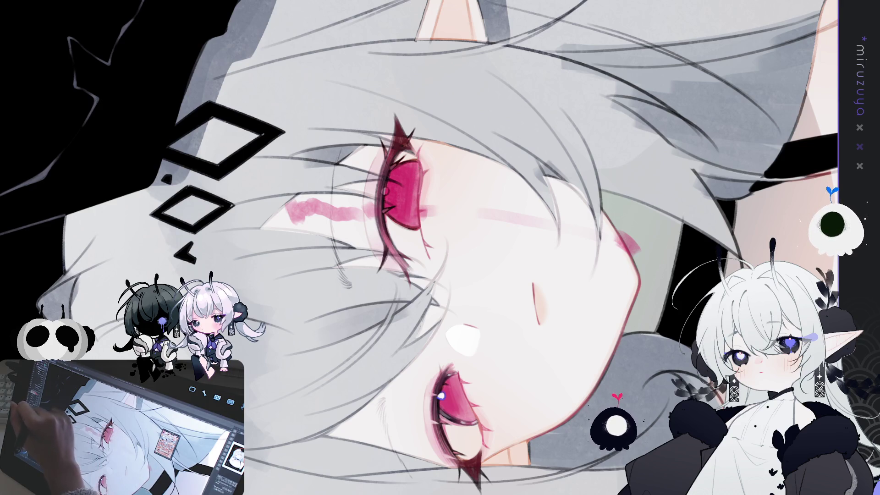
pyautogui.moveTo(412, 173)
pyautogui.mouseDown()
pyautogui.moveTo(405, 215)
pyautogui.moveTo(417, 200)
pyautogui.moveTo(409, 219)
pyautogui.moveTo(411, 170)
pyautogui.moveTo(405, 211)
pyautogui.moveTo(402, 187)
pyautogui.moveTo(406, 219)
pyautogui.moveTo(409, 172)
pyautogui.moveTo(402, 175)
pyautogui.moveTo(414, 166)
pyautogui.moveTo(602, 324)
pyautogui.mouseUp()
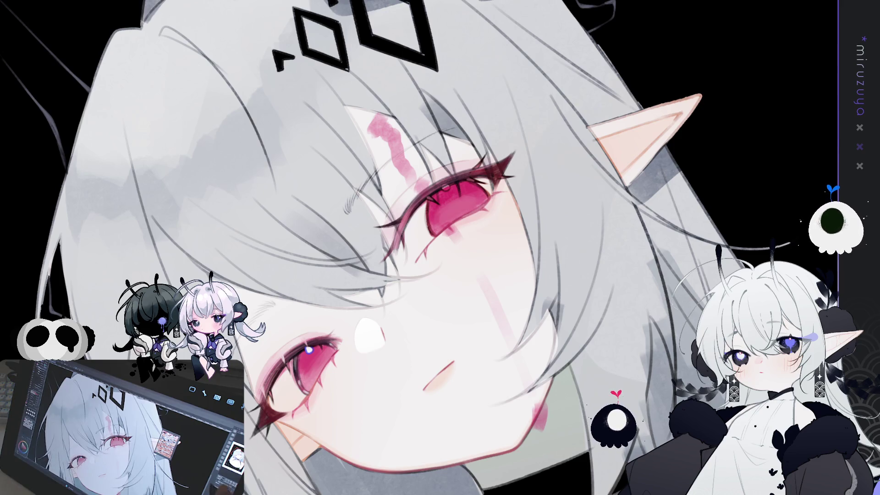
pyautogui.hotkey('ctrl', '+')
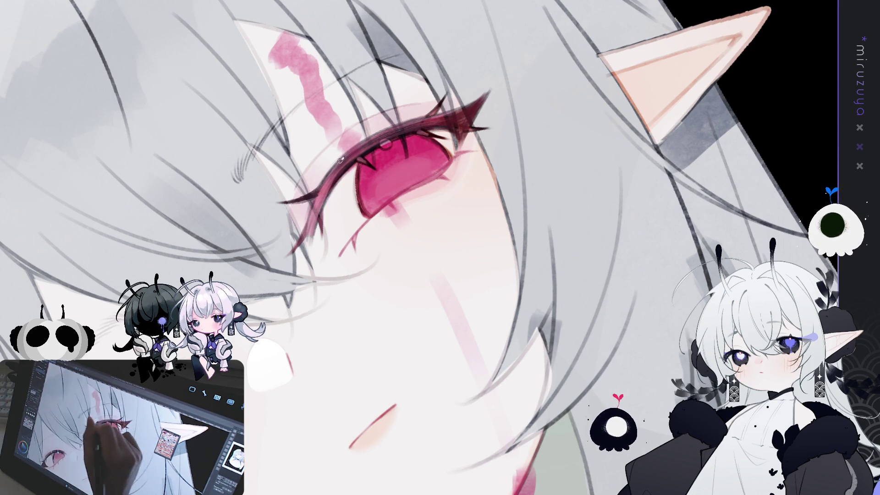
pyautogui.moveTo(359, 161); pyautogui.dragTo(354, 201)
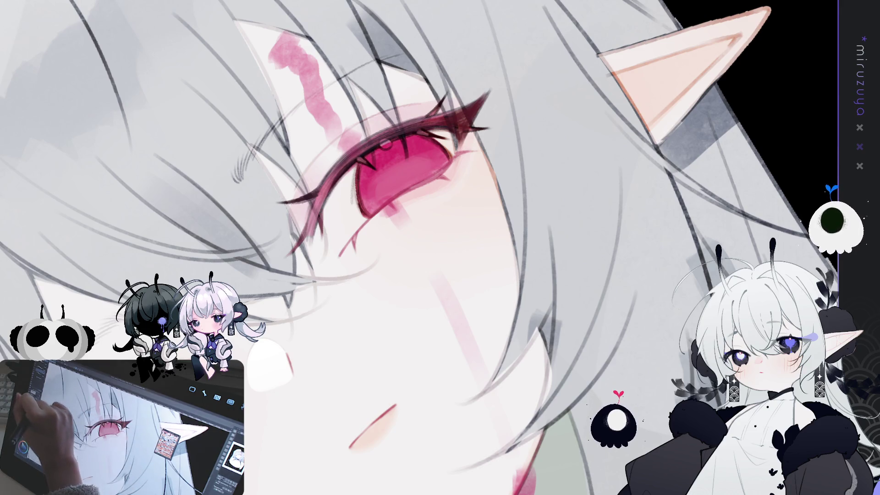
pyautogui.moveTo(358, 162); pyautogui.dragTo(361, 195)
pyautogui.moveTo(358, 162)
pyautogui.mouseDown()
pyautogui.moveTo(356, 202)
pyautogui.moveTo(367, 217)
pyautogui.moveTo(358, 181)
pyautogui.moveTo(374, 215)
pyautogui.mouseUp()
pyautogui.moveTo(359, 175); pyautogui.dragTo(361, 214)
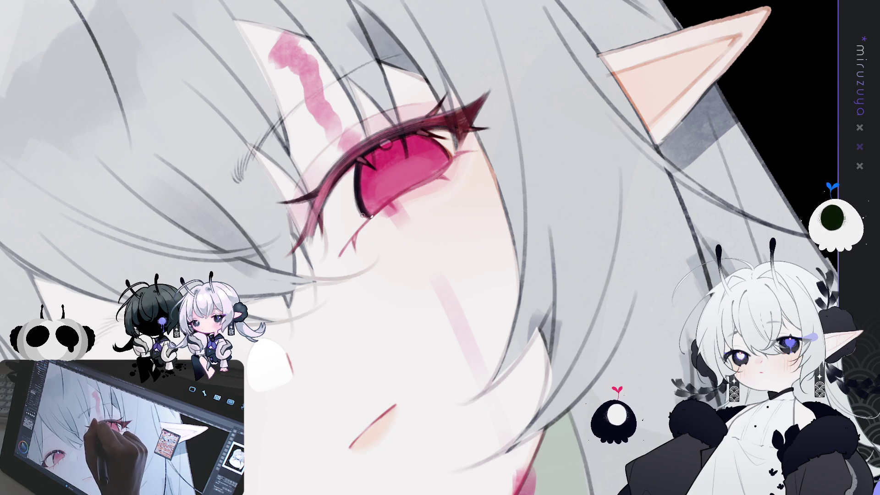
pyautogui.moveTo(358, 160); pyautogui.dragTo(364, 213)
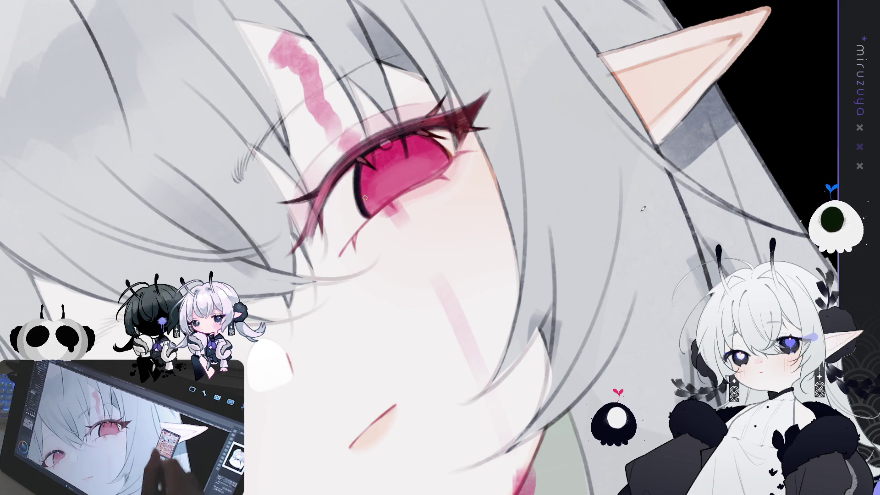
pyautogui.moveTo(624, 240)
pyautogui.mouseDown()
pyautogui.moveTo(568, 345)
pyautogui.moveTo(495, 164)
pyautogui.mouseUp()
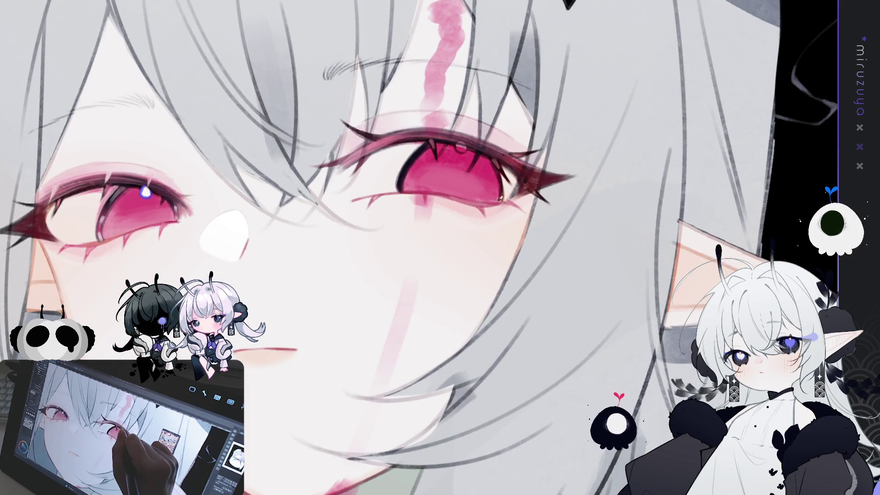
# - Add a short dark stroke to deepen the eye's outer outline
pyautogui.moveTo(501, 193)
pyautogui.mouseDown()
pyautogui.moveTo(498, 184)
pyautogui.moveTo(502, 197)
pyautogui.mouseUp()
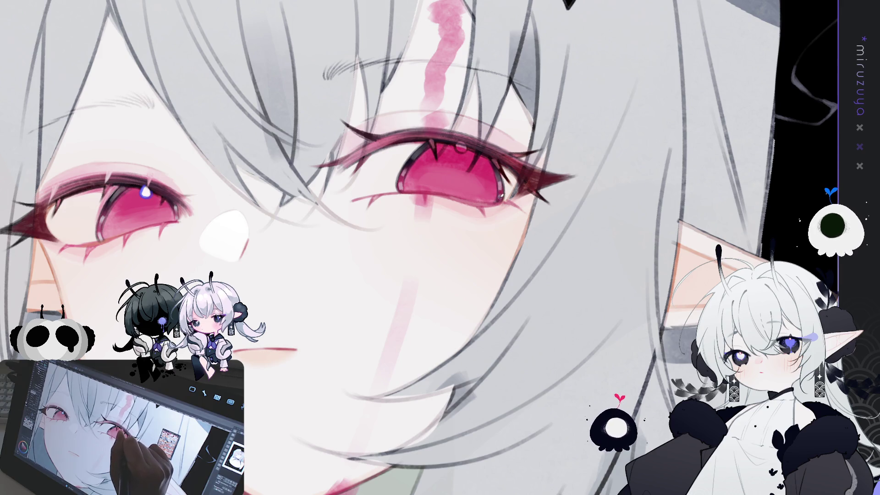
pyautogui.moveTo(501, 197)
pyautogui.mouseDown()
pyautogui.moveTo(467, 402)
pyautogui.moveTo(401, 375)
pyautogui.mouseUp()
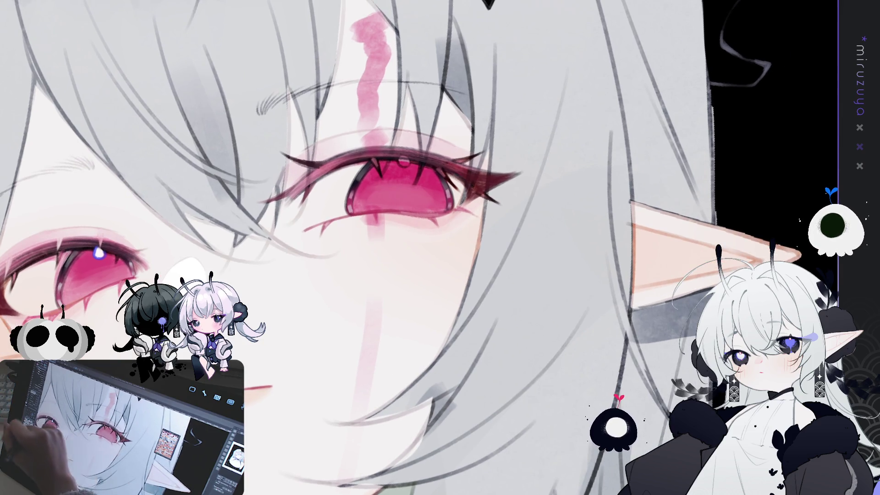
# - Dab a bright white highlight twice onto the top of the pink iris
pyautogui.click(403, 161)
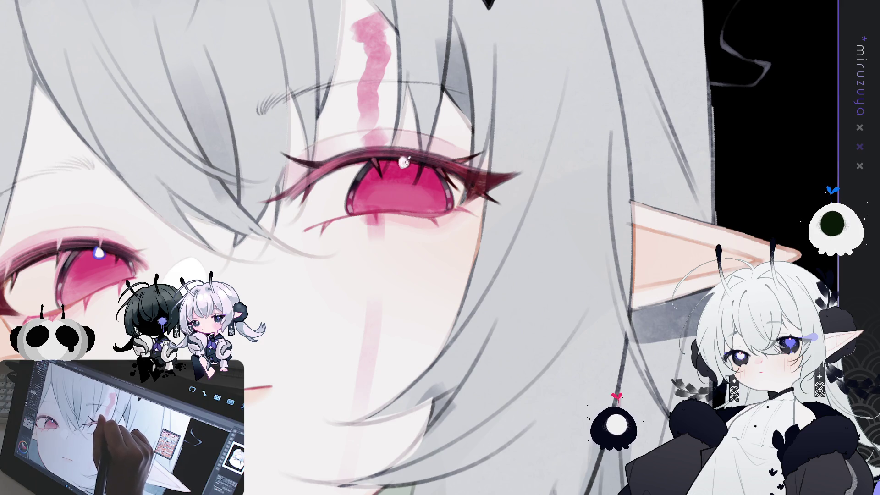
pyautogui.click(404, 160)
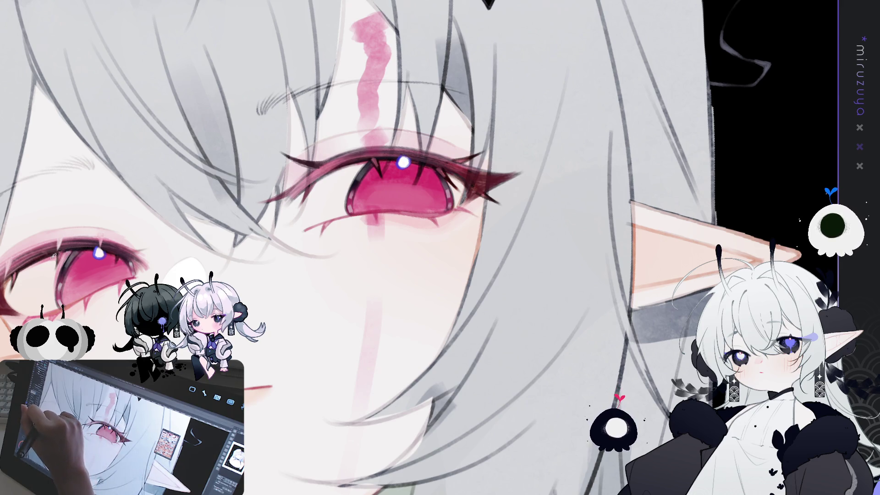
pyautogui.moveTo(340, 178)
pyautogui.mouseDown()
pyautogui.moveTo(264, 381)
pyautogui.moveTo(352, 332)
pyautogui.moveTo(323, 211)
pyautogui.mouseUp()
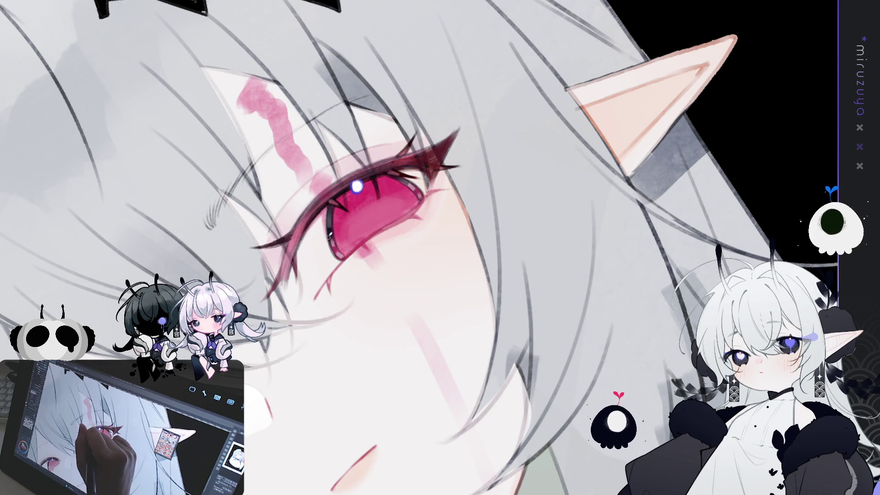
# - Paint dark strokes at the eye's outer corner, then undo the pink forehead streak
pyautogui.moveTo(413, 171); pyautogui.dragTo(423, 189)
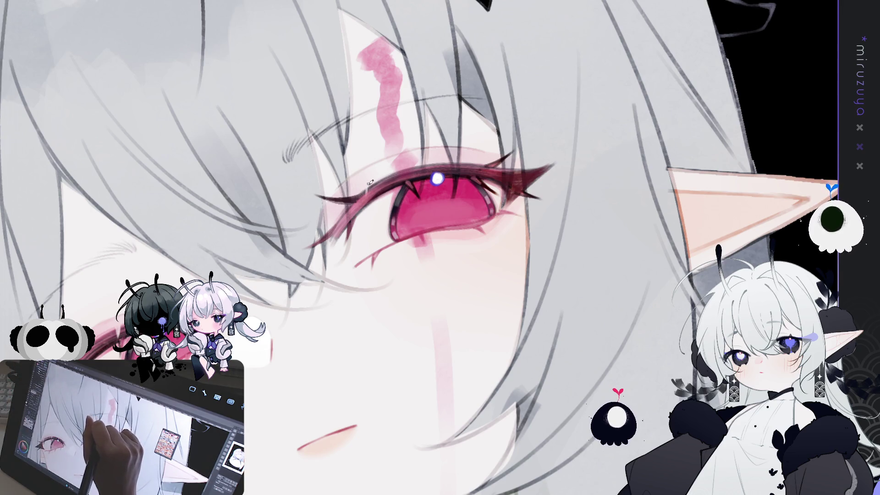
pyautogui.moveTo(368, 192); pyautogui.dragTo(395, 207)
pyautogui.hotkey('ctrl', 'z')
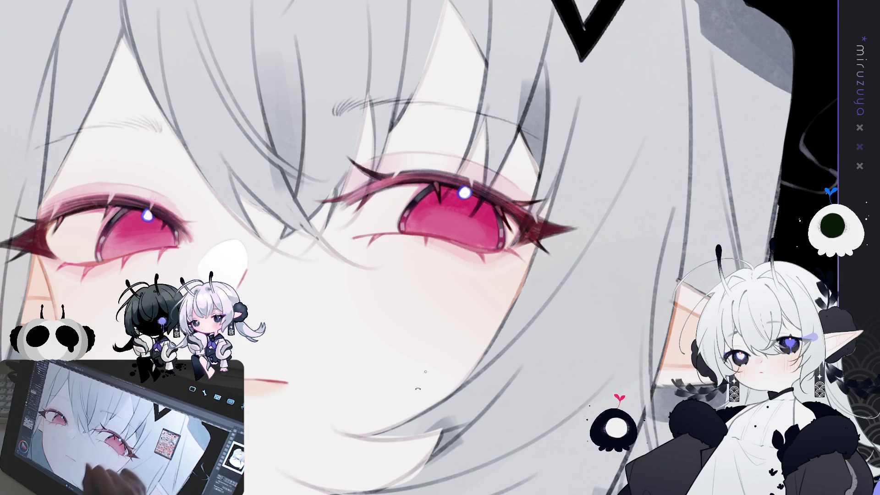
# - Stroke a dark curve over the top of the right eye's pupil
pyautogui.moveTo(536, 209); pyautogui.dragTo(339, 225)
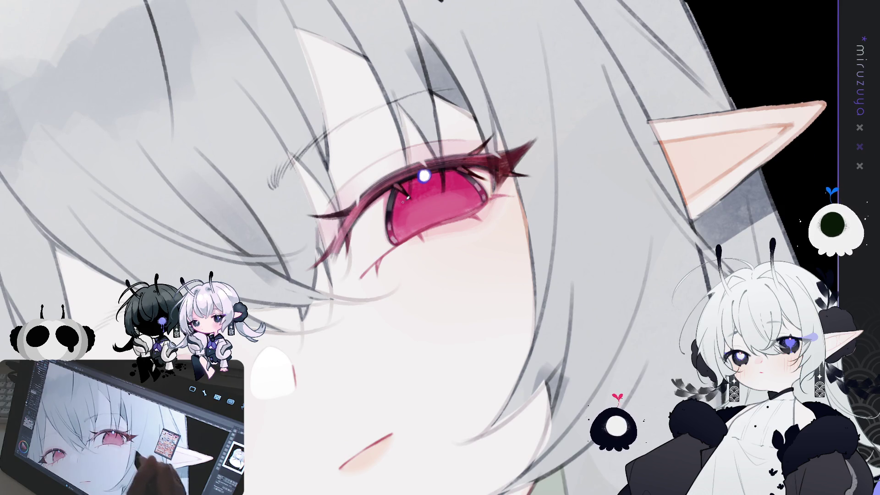
pyautogui.hotkey('ctrl', '0')
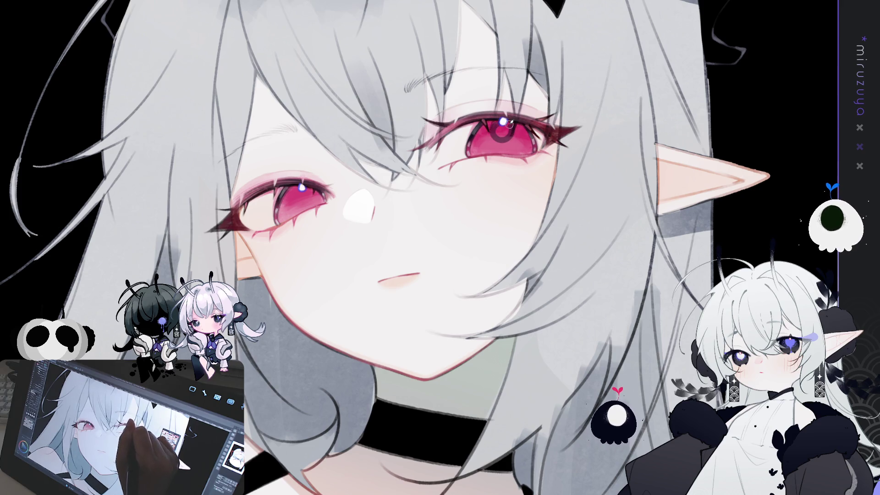
pyautogui.moveTo(494, 123)
pyautogui.mouseDown()
pyautogui.moveTo(497, 141)
pyautogui.moveTo(510, 126)
pyautogui.moveTo(496, 124)
pyautogui.moveTo(507, 133)
pyautogui.mouseUp()
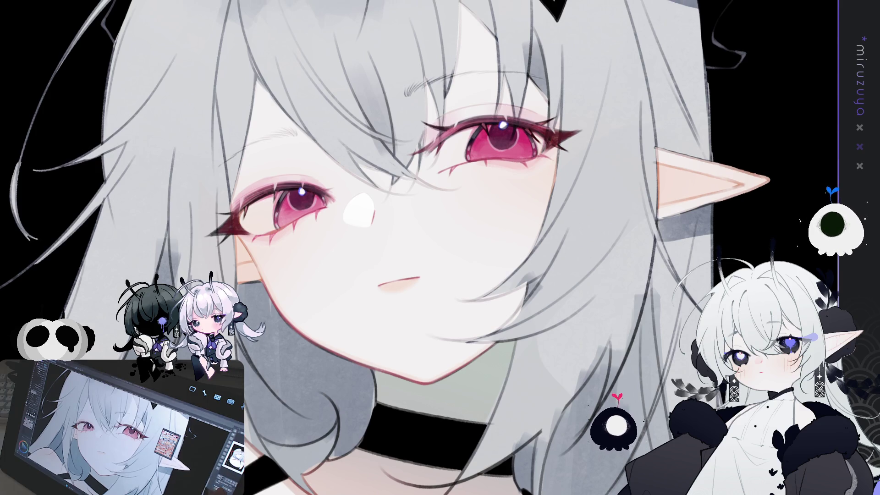
# - Pan the canvas down so the diamond hair clip on top of the head is visible
pyautogui.moveTo(638, 280); pyautogui.dragTo(638, 348)
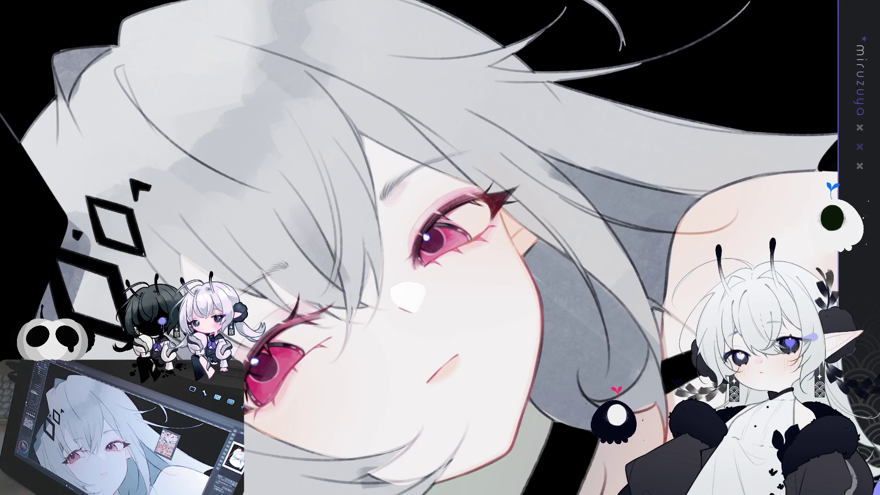
# - Straighten the tilted canvas and zoom out to frame the face, hair ornament and black choker
pyautogui.press('-')
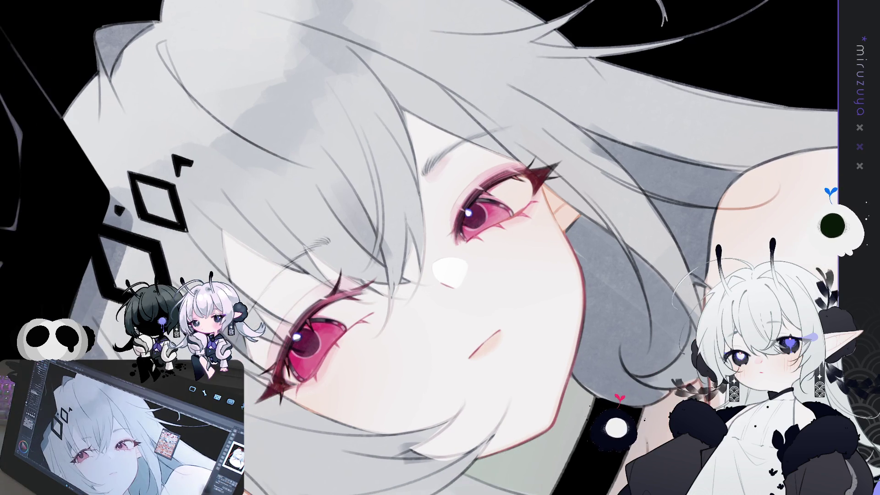
pyautogui.press('-')
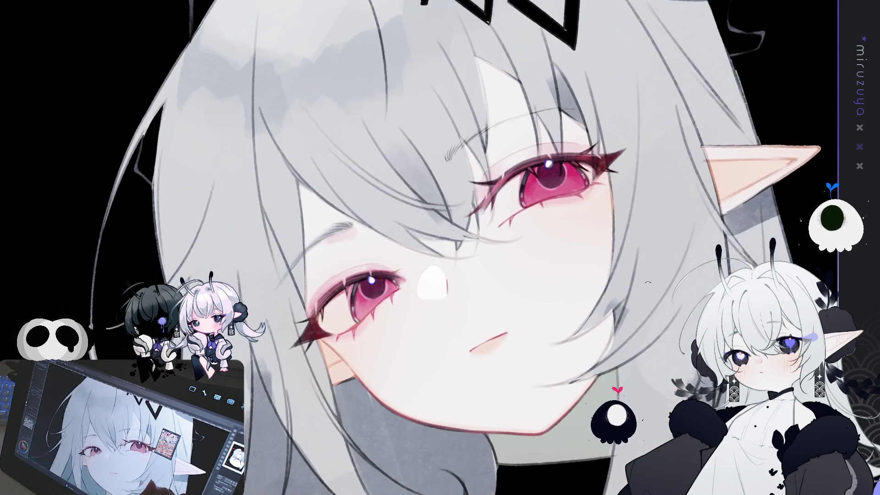
pyautogui.press('-')
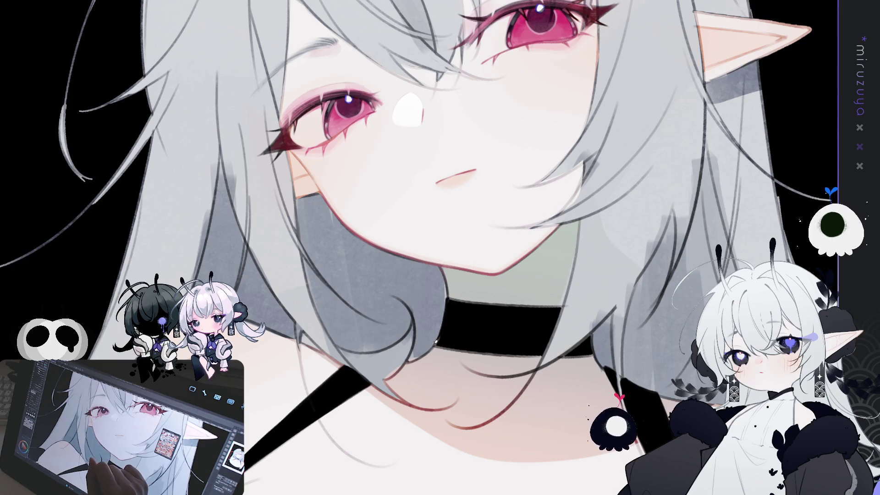
pyautogui.moveTo(442, 338); pyautogui.dragTo(504, 275)
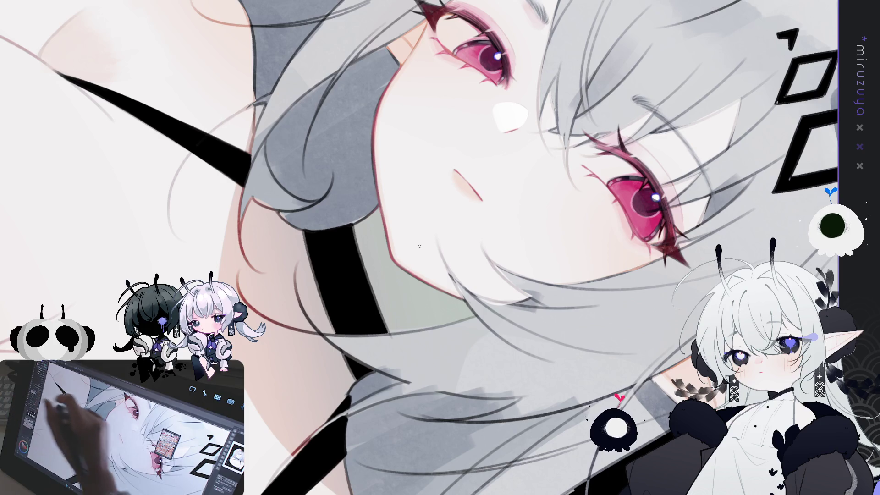
# - Paint three thin dark strokes along the choker's left edge, then rotate the canvas back near upright
pyautogui.moveTo(459, 170)
pyautogui.mouseDown()
pyautogui.moveTo(482, 221)
pyautogui.moveTo(476, 207)
pyautogui.mouseUp()
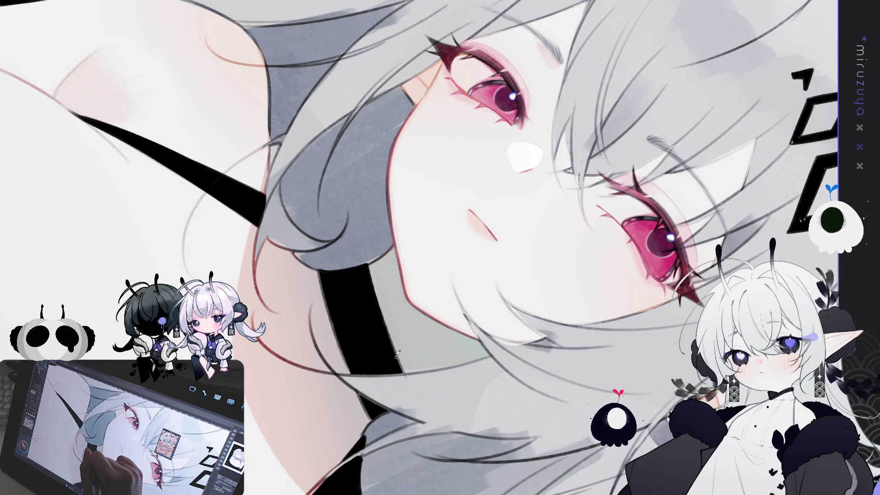
pyautogui.moveTo(321, 270); pyautogui.dragTo(333, 320)
pyautogui.moveTo(321, 267); pyautogui.dragTo(327, 299)
pyautogui.moveTo(351, 358)
pyautogui.mouseDown()
pyautogui.moveTo(337, 329)
pyautogui.moveTo(338, 339)
pyautogui.mouseUp()
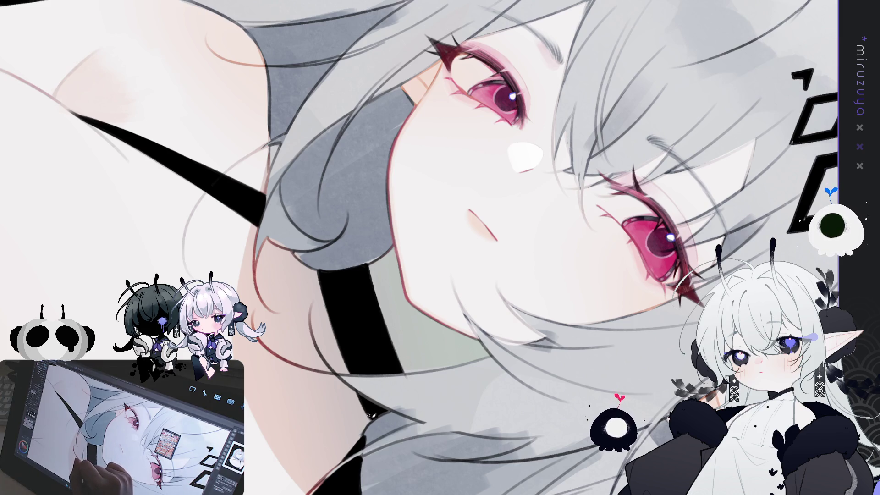
pyautogui.moveTo(391, 410)
pyautogui.mouseDown()
pyautogui.moveTo(363, 401)
pyautogui.moveTo(282, 326)
pyautogui.mouseUp()
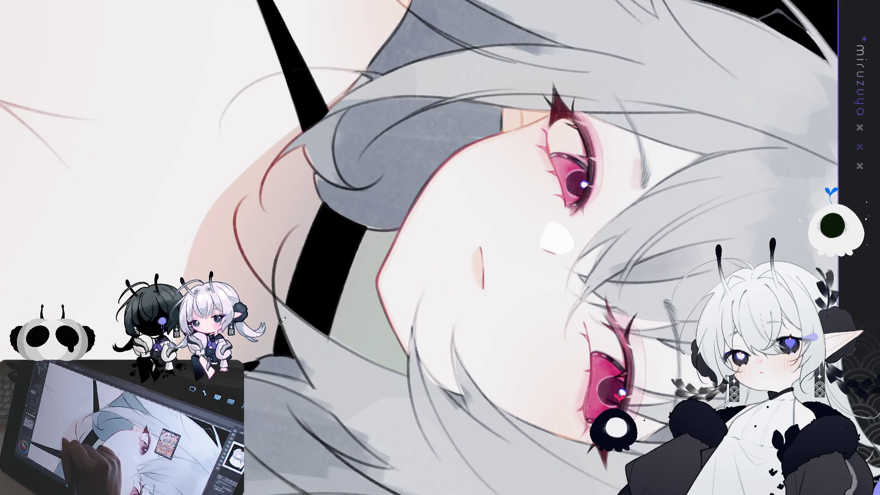
pyautogui.moveTo(320, 398)
pyautogui.mouseDown()
pyautogui.moveTo(417, 268)
pyautogui.moveTo(529, 317)
pyautogui.moveTo(509, 307)
pyautogui.moveTo(497, 314)
pyautogui.mouseUp()
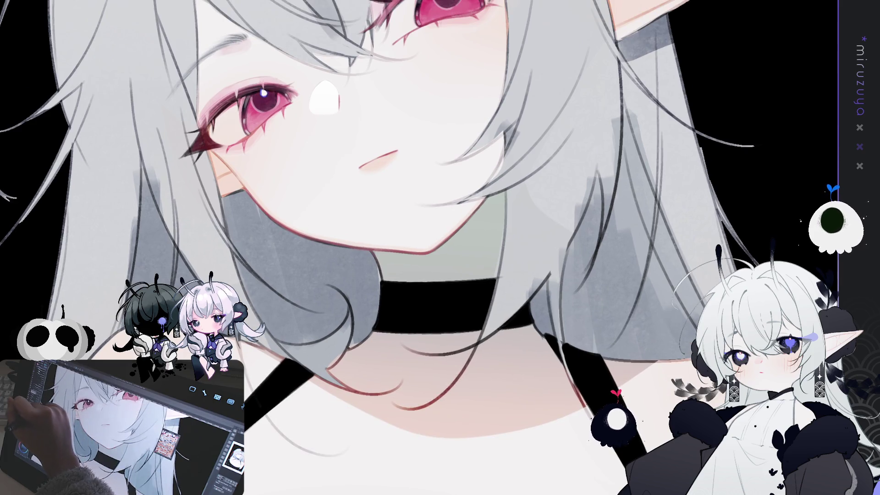
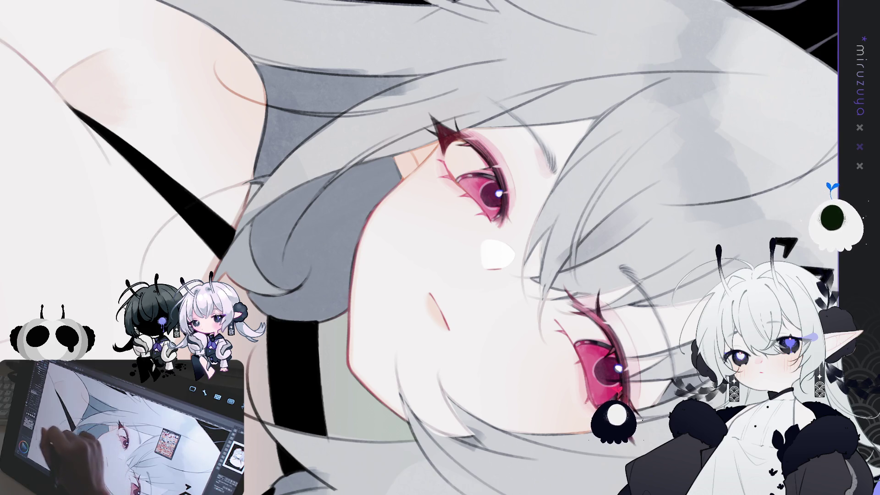
# - Rotate the sideways canvas upright to inspect the neck, choker and shoulder strap
pyautogui.moveTo(275, 388); pyautogui.dragTo(355, 187)
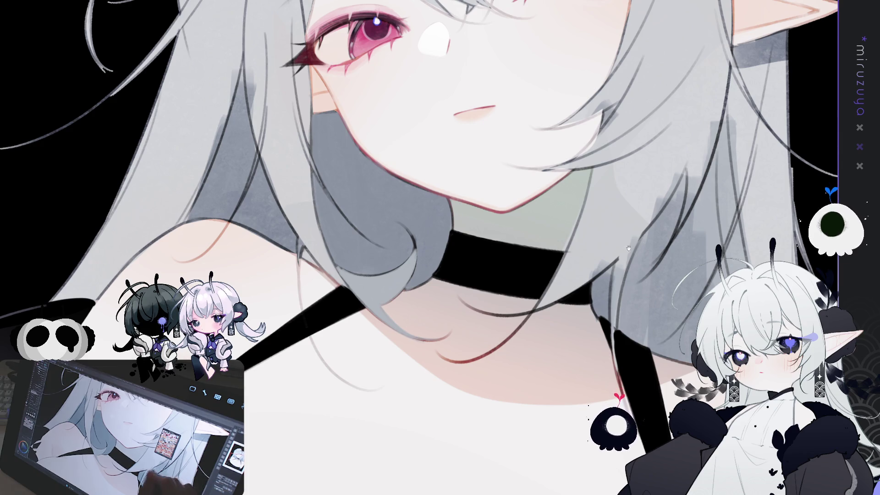
# - Brush faint darker shading along the hair strand beside the left eye, then tilt the view slightly
pyautogui.moveTo(563, 233); pyautogui.dragTo(591, 323)
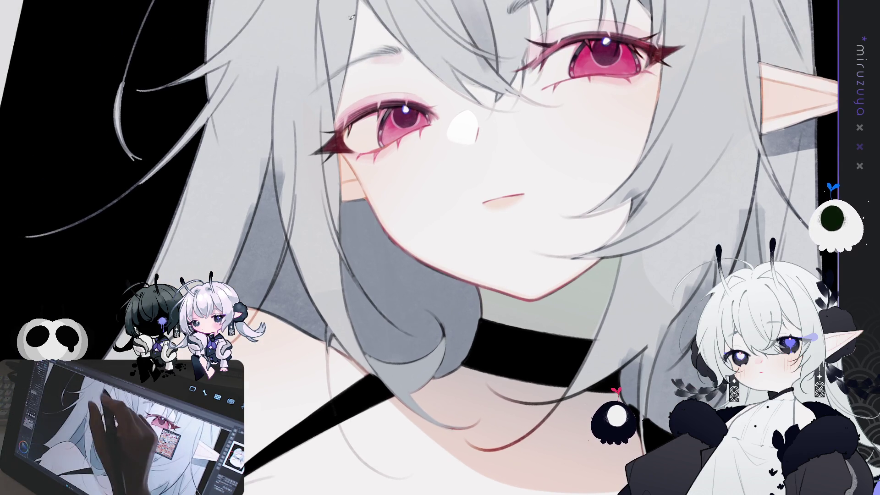
pyautogui.moveTo(360, 167); pyautogui.dragTo(412, 240)
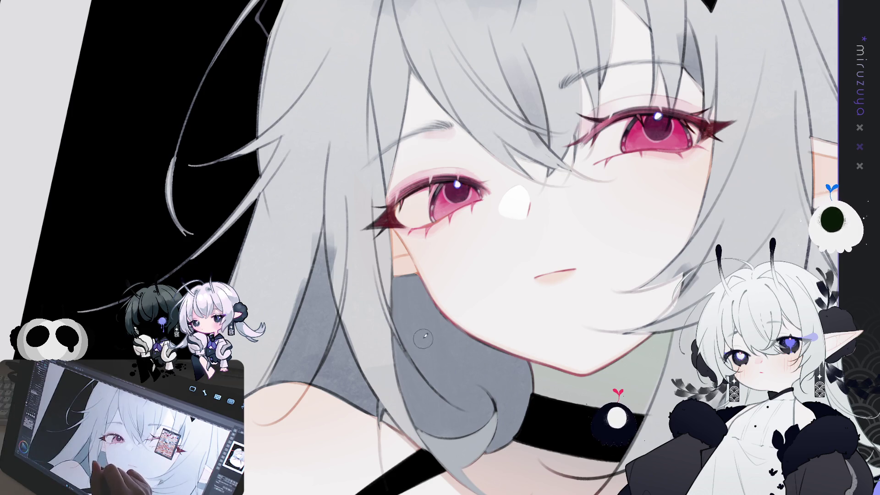
pyautogui.moveTo(372, 94)
pyautogui.mouseDown()
pyautogui.moveTo(379, 238)
pyautogui.moveTo(377, 199)
pyautogui.moveTo(377, 225)
pyautogui.mouseUp()
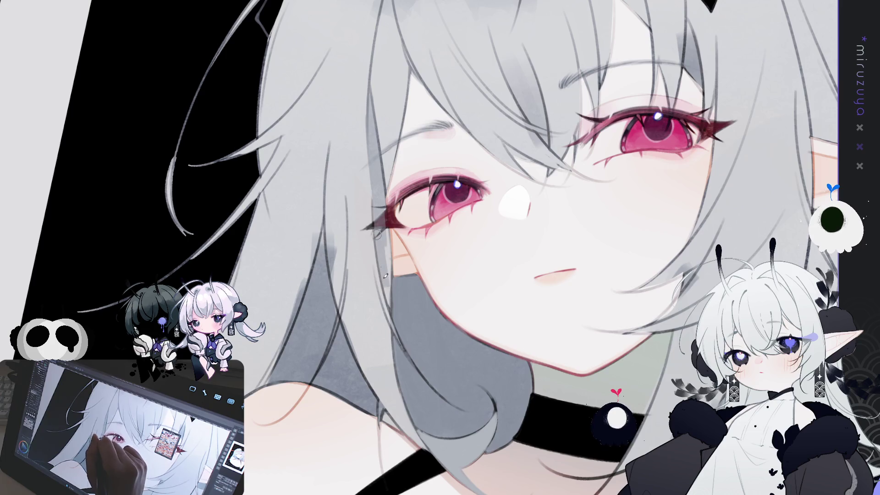
pyautogui.moveTo(387, 295); pyautogui.dragTo(380, 194)
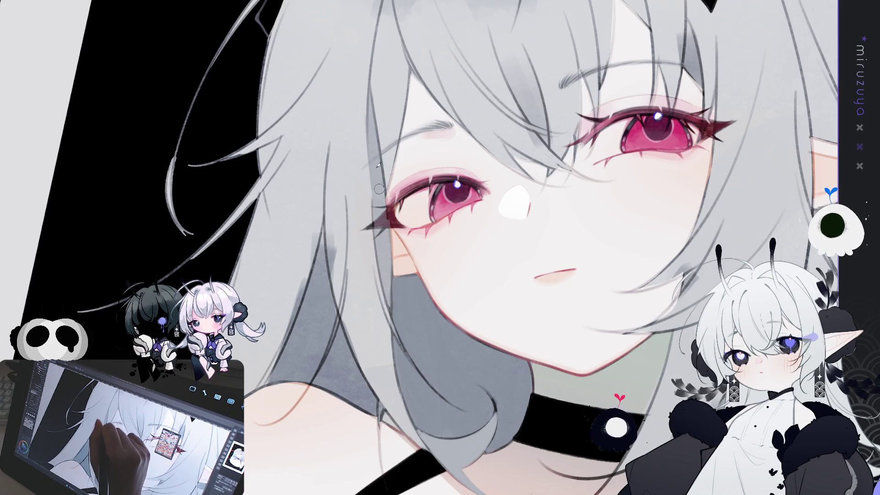
pyautogui.moveTo(370, 102)
pyautogui.mouseDown()
pyautogui.moveTo(382, 248)
pyautogui.moveTo(377, 231)
pyautogui.mouseUp()
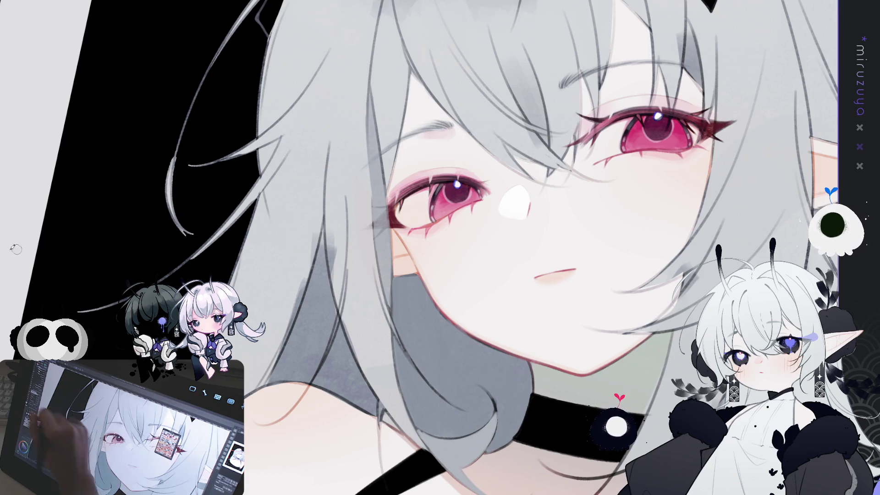
pyautogui.moveTo(372, 123); pyautogui.dragTo(358, 131)
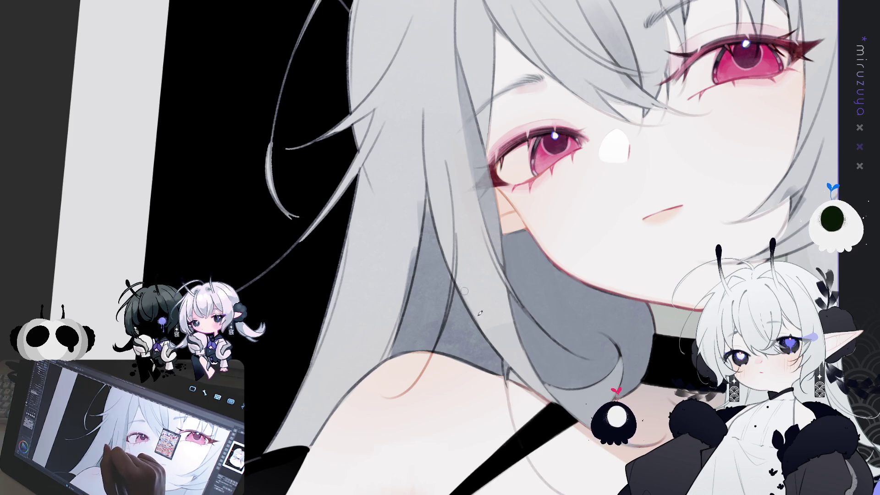
# - Pan the view to frame the face and shoulder
pyautogui.moveTo(620, 351); pyautogui.dragTo(500, 257)
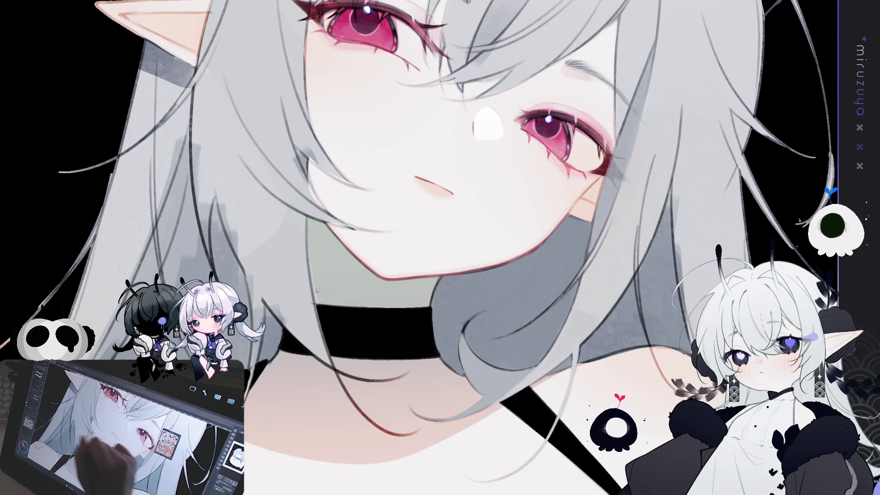
pyautogui.moveTo(422, 221); pyautogui.dragTo(353, 200)
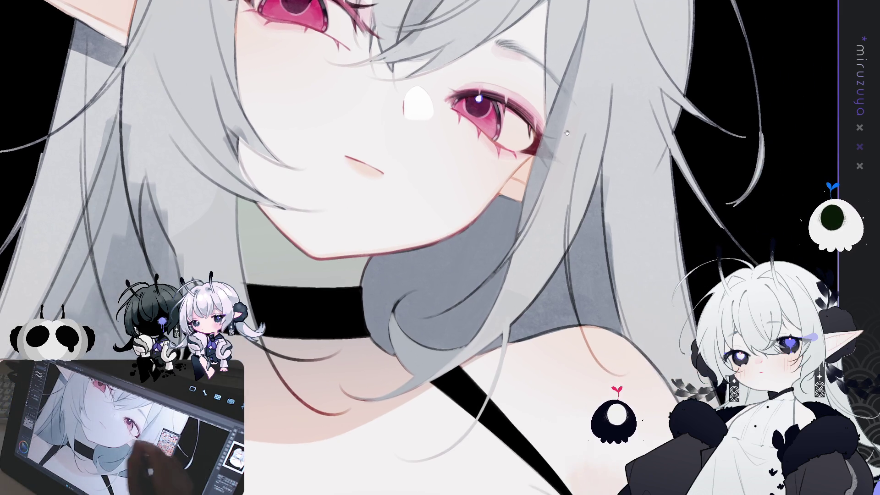
# - Unflip the view, extend the faint jawline line, and lasso the grey hair beside the cheek
pyautogui.press('h')
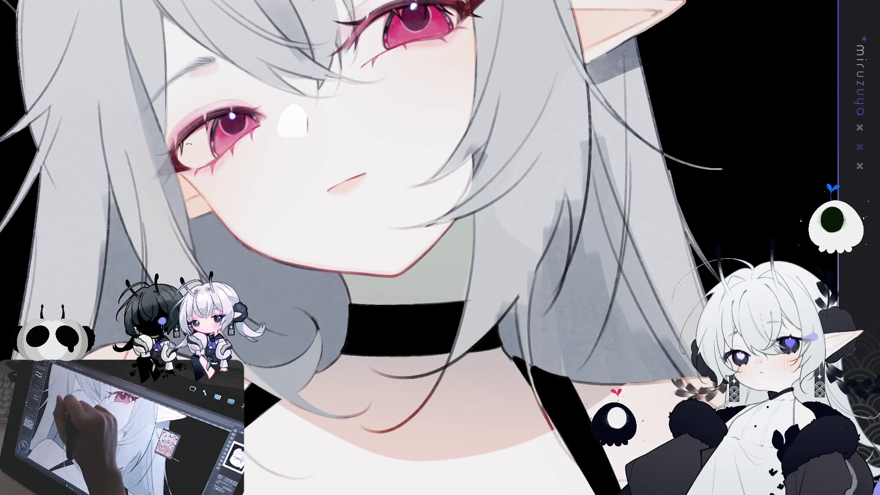
pyautogui.moveTo(244, 230)
pyautogui.mouseDown()
pyautogui.moveTo(224, 137)
pyautogui.moveTo(243, 139)
pyautogui.moveTo(260, 179)
pyautogui.mouseUp()
pyautogui.moveTo(308, 223); pyautogui.dragTo(331, 236)
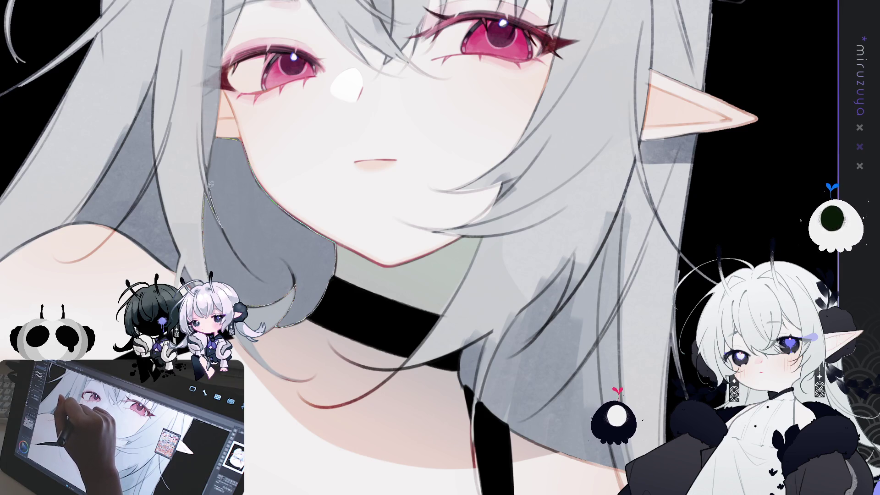
pyautogui.moveTo(216, 138); pyautogui.dragTo(216, 137)
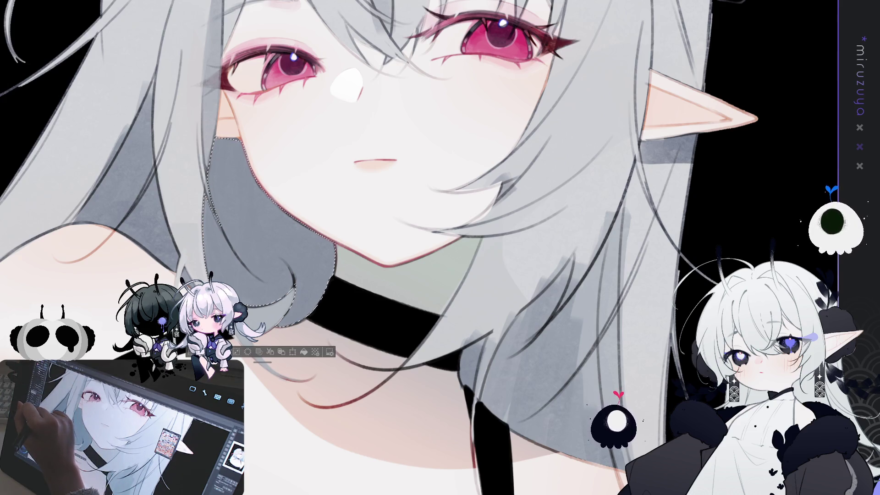
pyautogui.press('b')
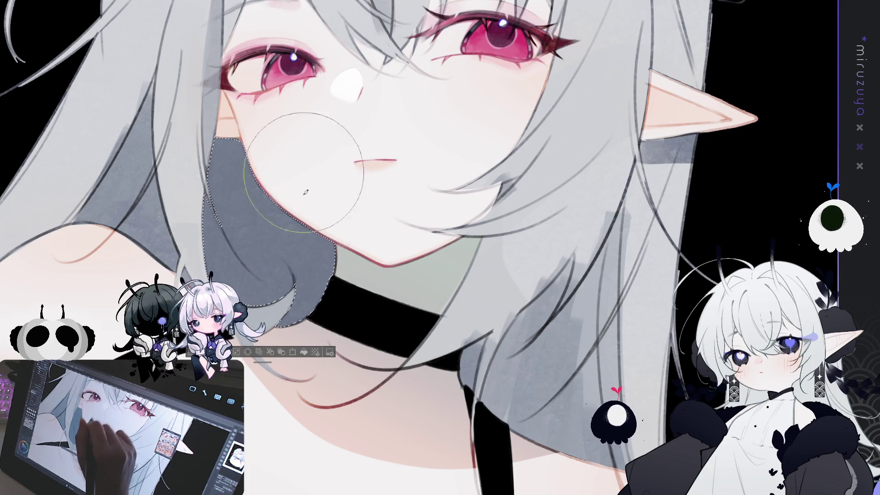
# - Rotate the view around the selected cheek hair, then clear the selection with Ctrl+D
pyautogui.moveTo(306, 171); pyautogui.dragTo(422, 125)
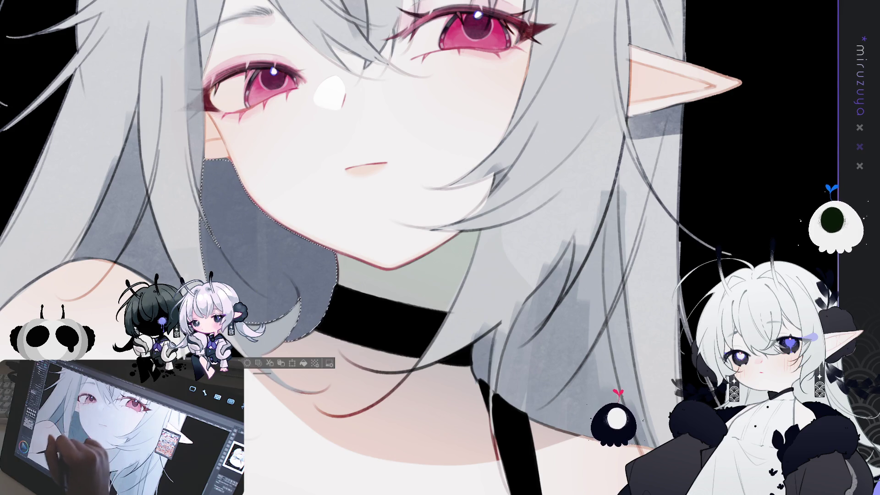
pyautogui.hotkey('ctrl', 'd')
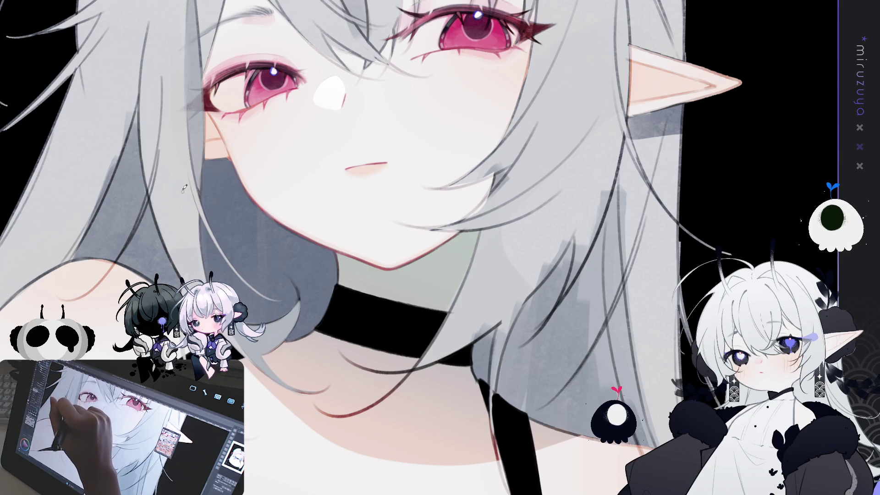
# - Turn and zoom the face sideways, then streak light grey strands over the dark hair
pyautogui.moveTo(253, 205)
pyautogui.mouseDown()
pyautogui.moveTo(391, 141)
pyautogui.moveTo(252, 190)
pyautogui.mouseUp()
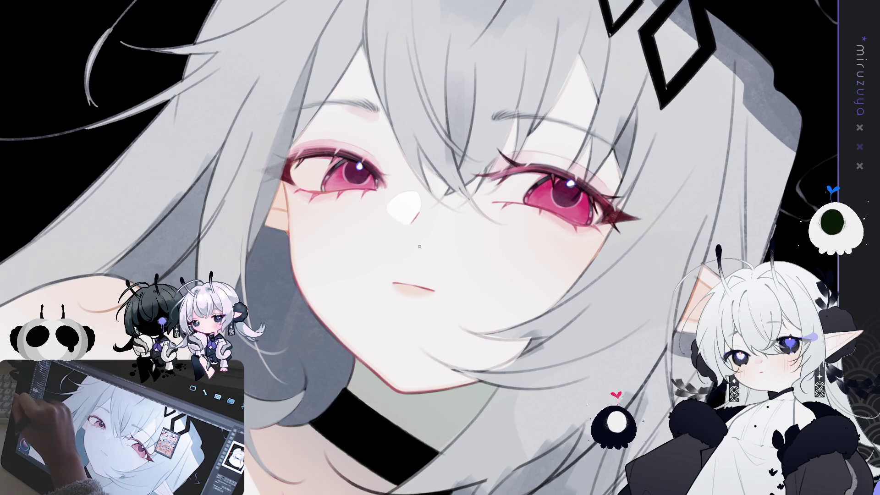
pyautogui.moveTo(420, 247)
pyautogui.mouseDown()
pyautogui.moveTo(358, 165)
pyautogui.moveTo(283, 101)
pyautogui.moveTo(280, 130)
pyautogui.moveTo(306, 148)
pyautogui.mouseUp()
pyautogui.moveTo(282, 105)
pyautogui.mouseDown()
pyautogui.moveTo(310, 156)
pyautogui.moveTo(298, 146)
pyautogui.mouseUp()
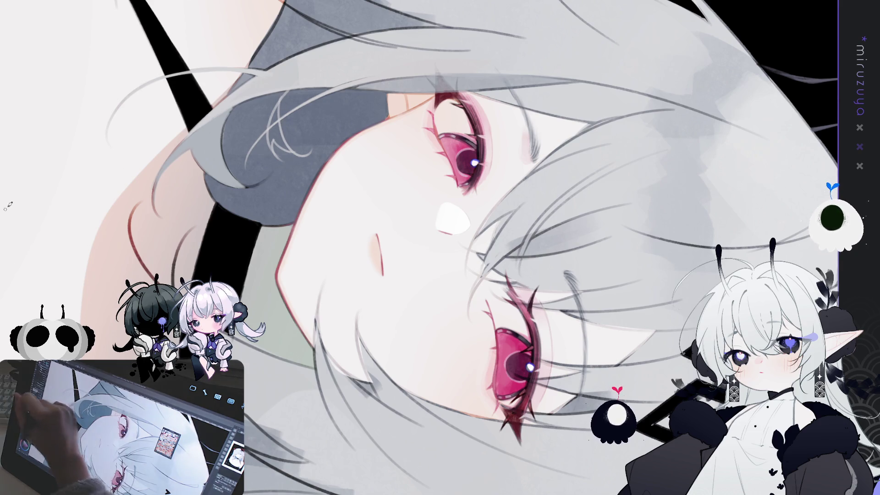
# - Add two more light grey strands, then reframe the view closer on the neck and shoulder
pyautogui.moveTo(273, 147); pyautogui.dragTo(279, 108)
pyautogui.moveTo(281, 139); pyautogui.dragTo(277, 116)
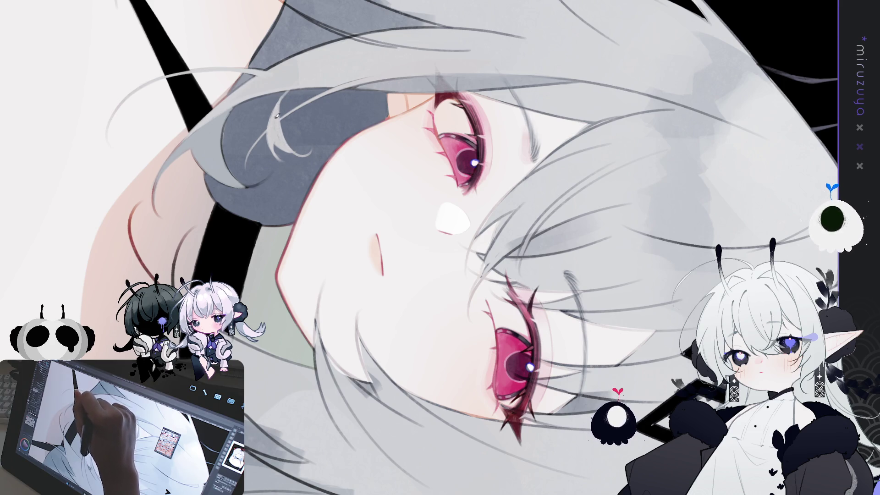
pyautogui.hotkey('ctrl', '0')
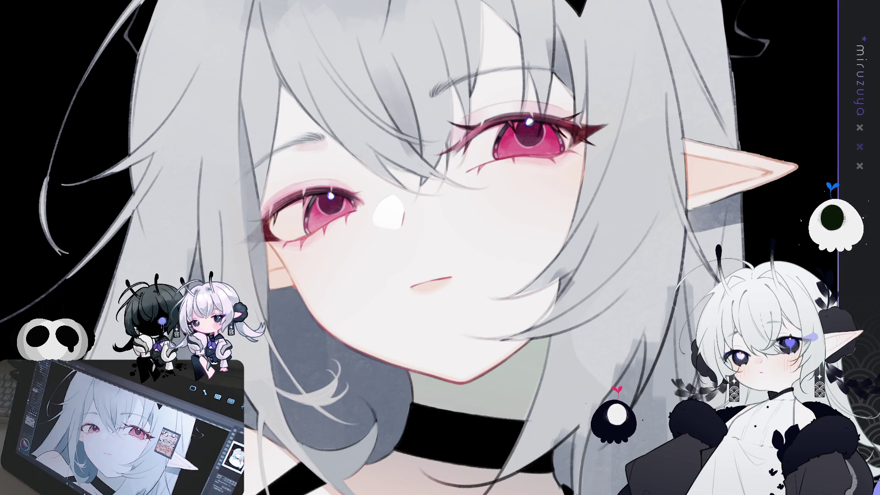
pyautogui.moveTo(485, 388); pyautogui.dragTo(587, 289)
pyautogui.moveTo(553, 215)
pyautogui.mouseDown()
pyautogui.moveTo(581, 254)
pyautogui.moveTo(591, 176)
pyautogui.mouseUp()
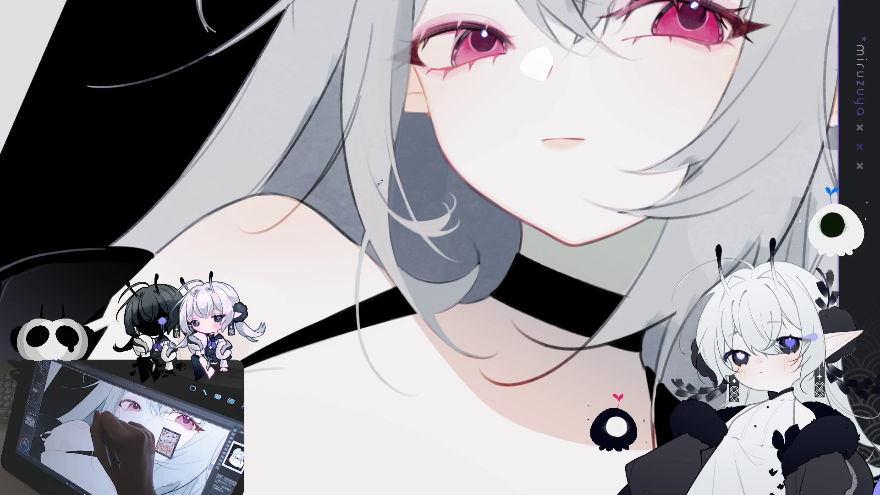
pyautogui.moveTo(379, 183)
pyautogui.mouseDown()
pyautogui.moveTo(397, 407)
pyautogui.moveTo(369, 117)
pyautogui.mouseUp()
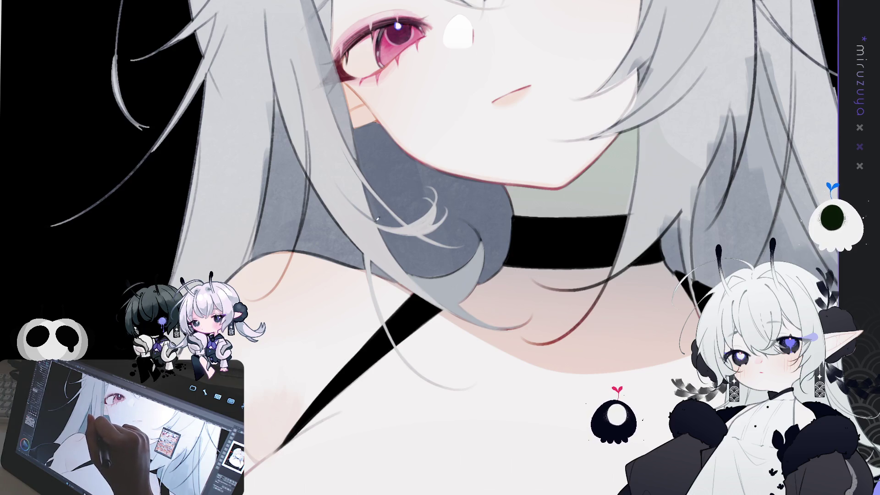
pyautogui.moveTo(355, 192); pyautogui.dragTo(397, 242)
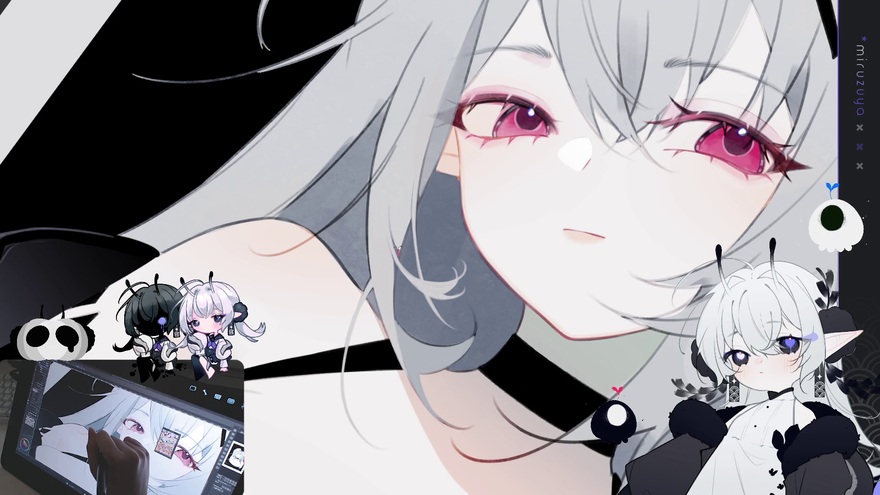
pyautogui.moveTo(432, 213); pyautogui.dragTo(407, 274)
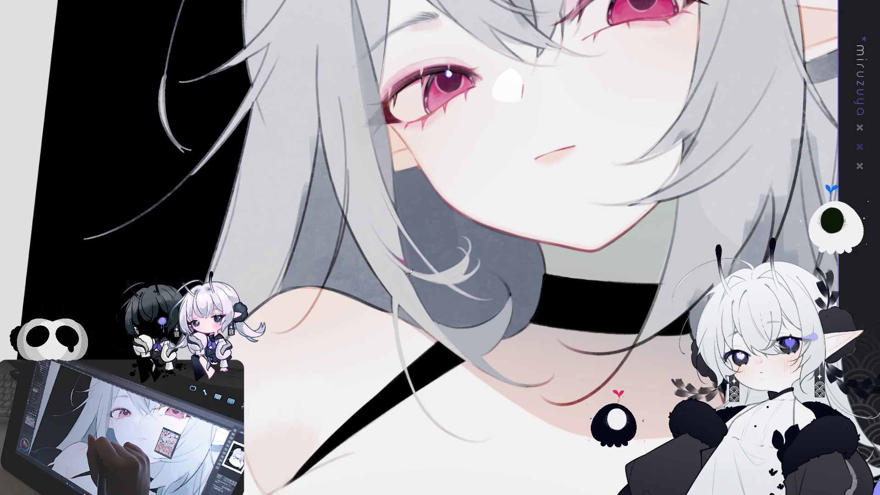
pyautogui.moveTo(489, 184)
pyautogui.mouseDown()
pyautogui.moveTo(322, 203)
pyautogui.moveTo(342, 275)
pyautogui.mouseUp()
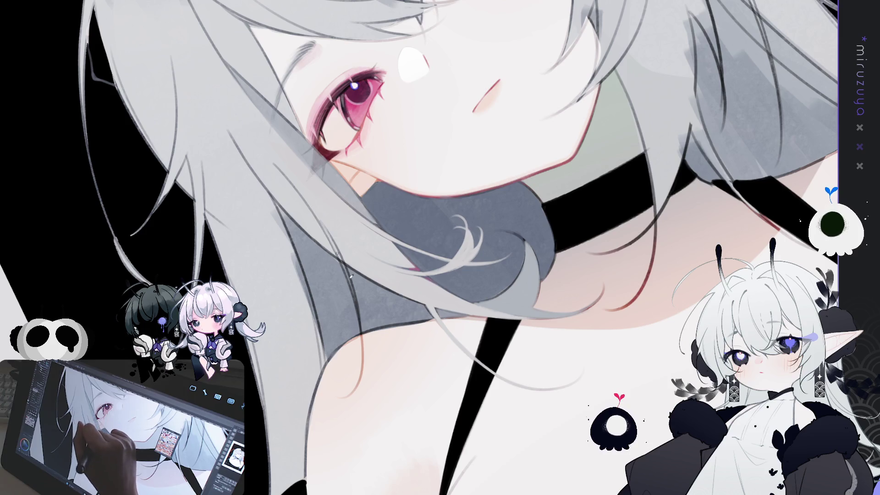
# - Draw fine light flyaway strands across the neck and shoulder, redoing imperfect strokes
pyautogui.moveTo(324, 219); pyautogui.dragTo(344, 273)
pyautogui.moveTo(326, 228); pyautogui.dragTo(349, 281)
pyautogui.hotkey('ctrl', 'z')
pyautogui.moveTo(327, 229); pyautogui.dragTo(361, 314)
pyautogui.hotkey('ctrl', 'z')
pyautogui.moveTo(340, 253); pyautogui.dragTo(367, 335)
pyautogui.hotkey('ctrl', 'z')
pyautogui.moveTo(349, 277)
pyautogui.mouseDown()
pyautogui.moveTo(360, 324)
pyautogui.moveTo(595, 297)
pyautogui.moveTo(540, 284)
pyautogui.mouseUp()
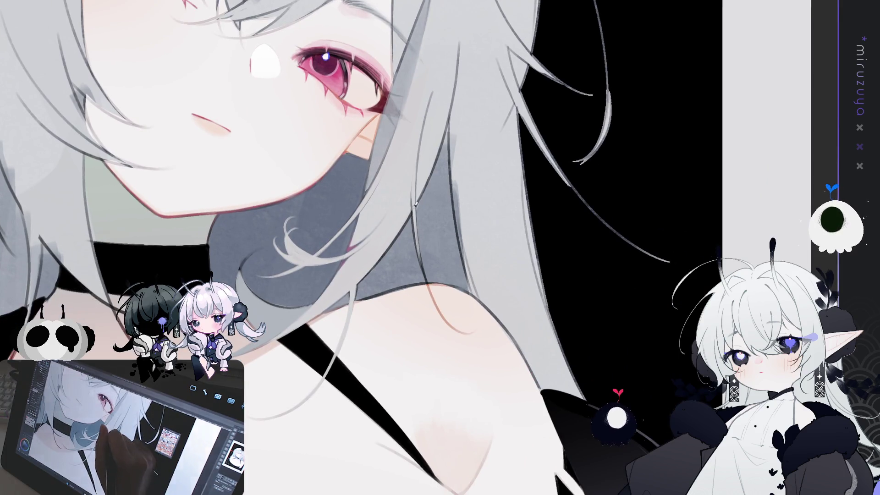
pyautogui.moveTo(415, 215); pyautogui.dragTo(433, 287)
pyautogui.hotkey('ctrl', 'z')
pyautogui.moveTo(414, 229); pyautogui.dragTo(429, 286)
pyautogui.moveTo(419, 255); pyautogui.dragTo(435, 306)
pyautogui.hotkey('ctrl', 'z')
pyautogui.moveTo(416, 248); pyautogui.dragTo(429, 286)
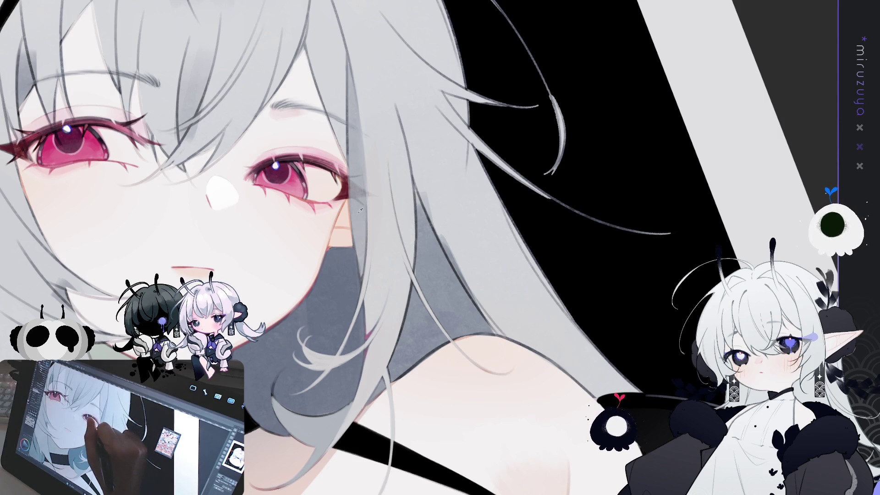
# - Paint grey shading down the hair beside the eye and lasso a thin strip along its edge
pyautogui.moveTo(391, 154); pyautogui.dragTo(406, 223)
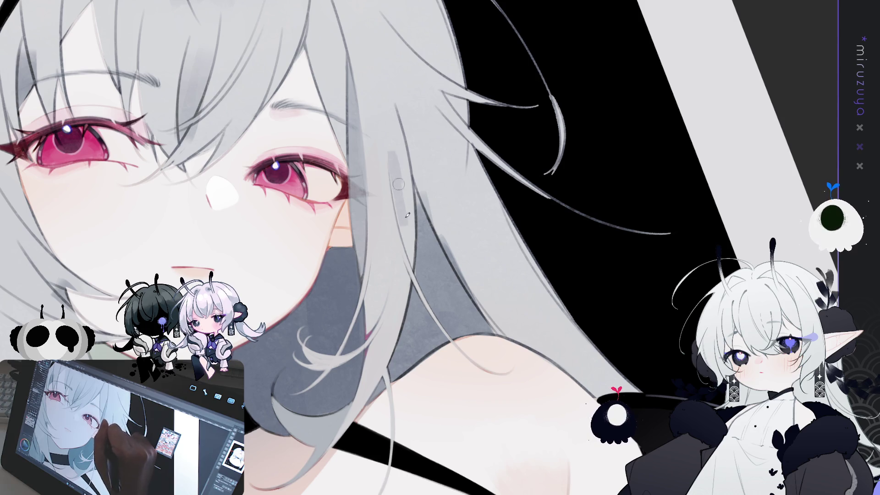
pyautogui.moveTo(394, 147); pyautogui.dragTo(405, 195)
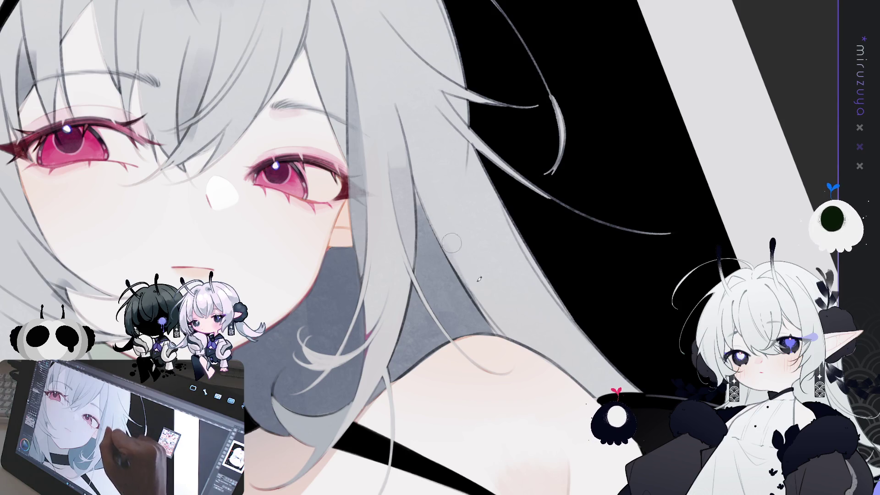
pyautogui.moveTo(450, 323); pyautogui.dragTo(458, 255)
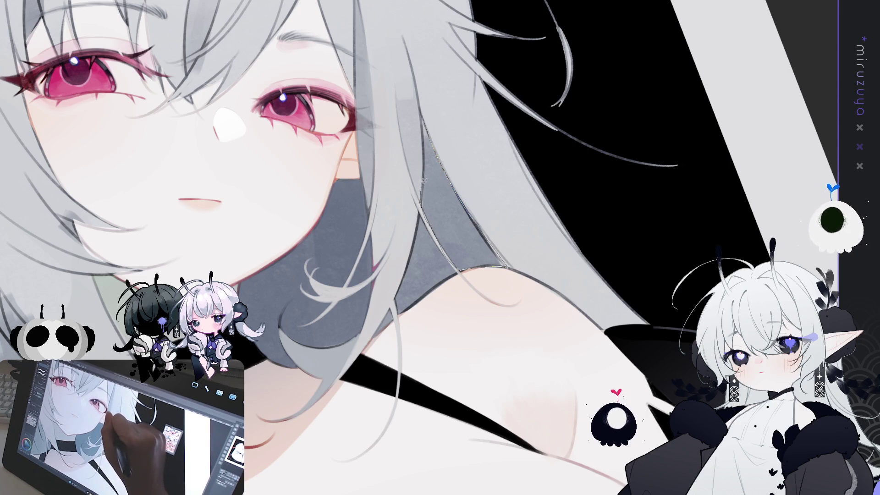
pyautogui.moveTo(427, 137); pyautogui.dragTo(429, 119)
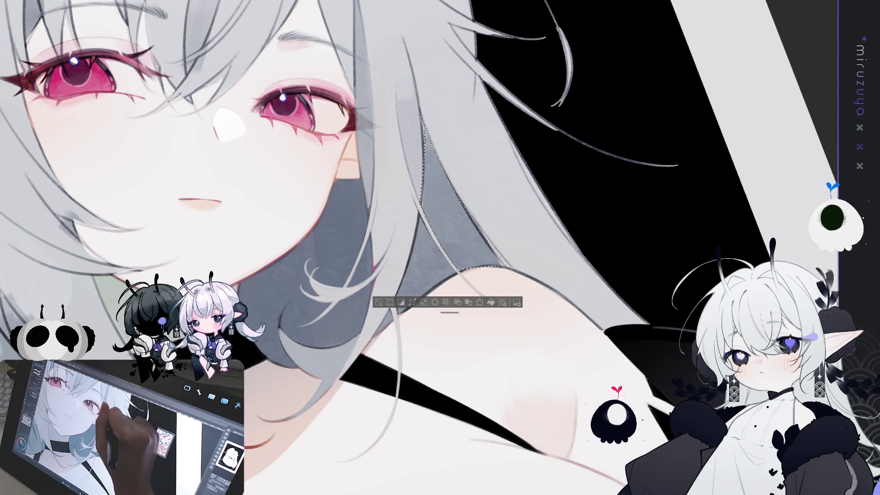
# - Extend the hair-edge selection down past the shoulder, undoing a stray sliver, then deselect
pyautogui.moveTo(423, 114); pyautogui.dragTo(425, 147)
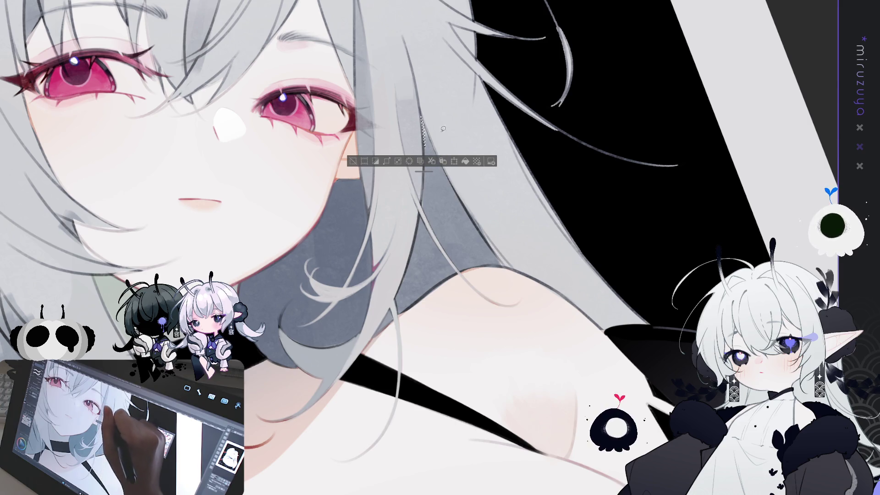
pyautogui.hotkey('ctrl', 'z')
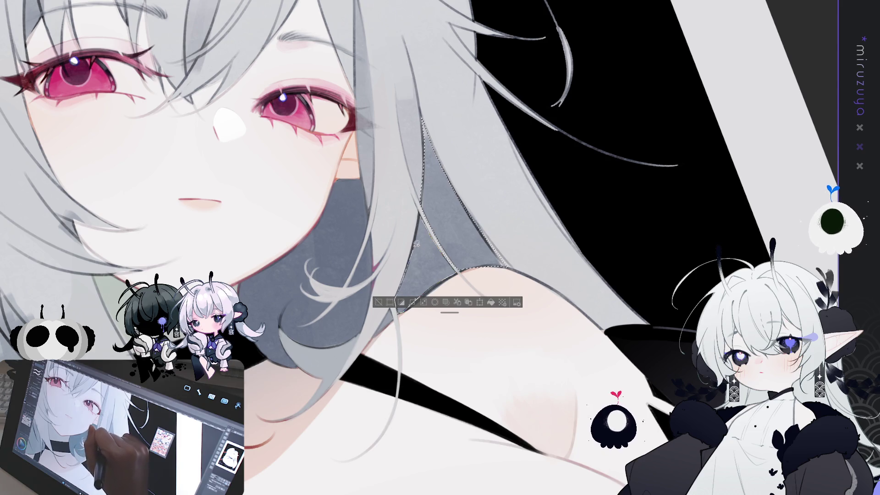
pyautogui.click(398, 298)
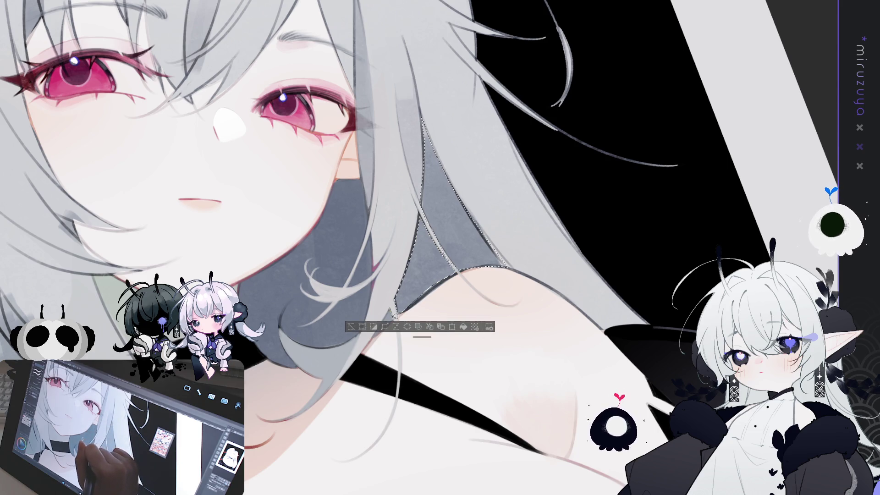
pyautogui.moveTo(375, 335); pyautogui.dragTo(391, 309)
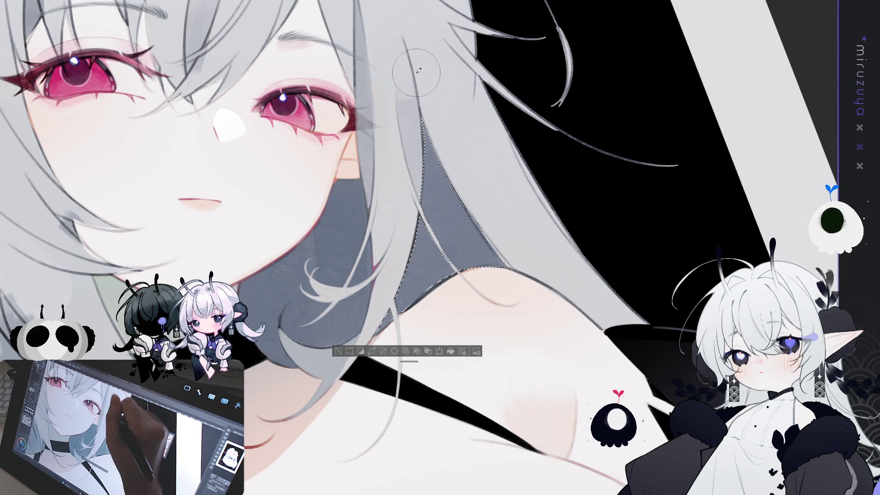
pyautogui.hotkey('ctrl', 'd')
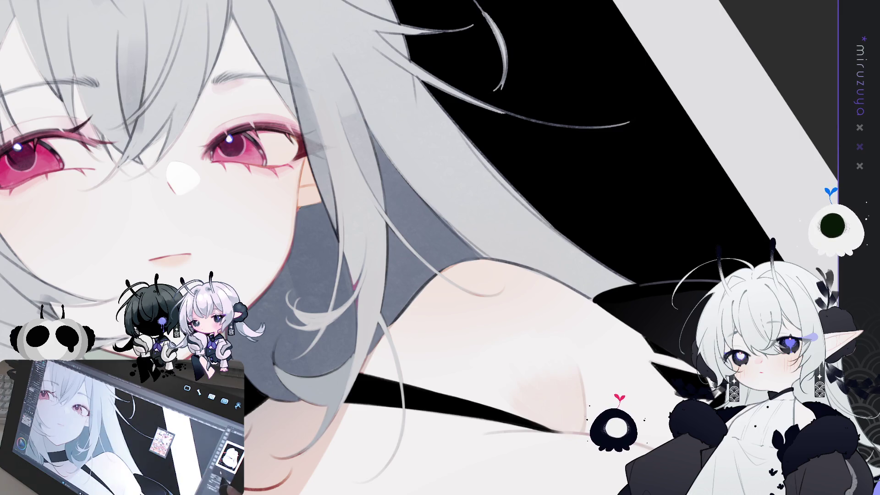
# - Flip the view horizontally, then rotate and zoom to inspect the mirrored portrait
pyautogui.press('h')
pyautogui.press('h')
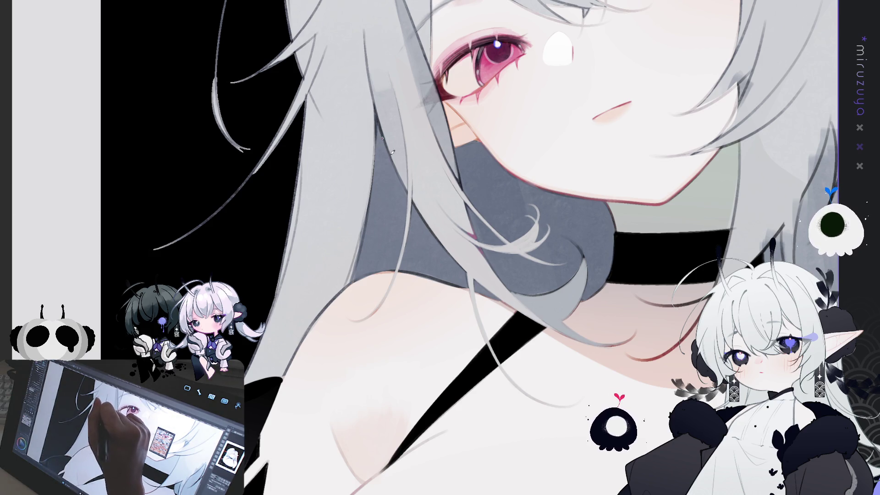
pyautogui.moveTo(356, 275); pyautogui.dragTo(372, 279)
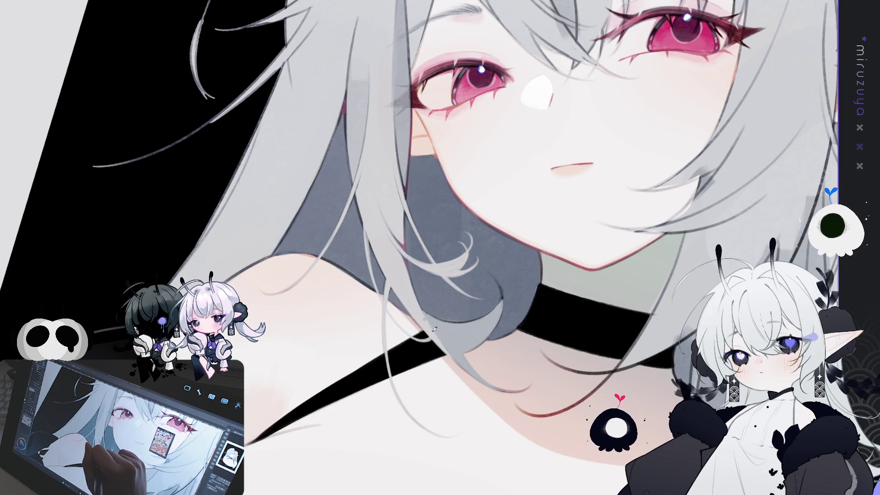
pyautogui.moveTo(408, 294)
pyautogui.mouseDown()
pyautogui.moveTo(394, 256)
pyautogui.moveTo(404, 176)
pyautogui.mouseUp()
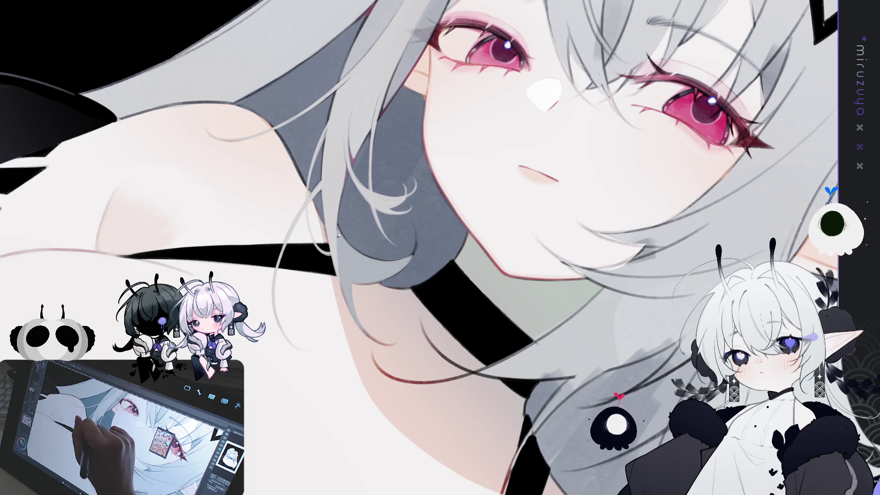
pyautogui.moveTo(321, 277); pyautogui.dragTo(355, 288)
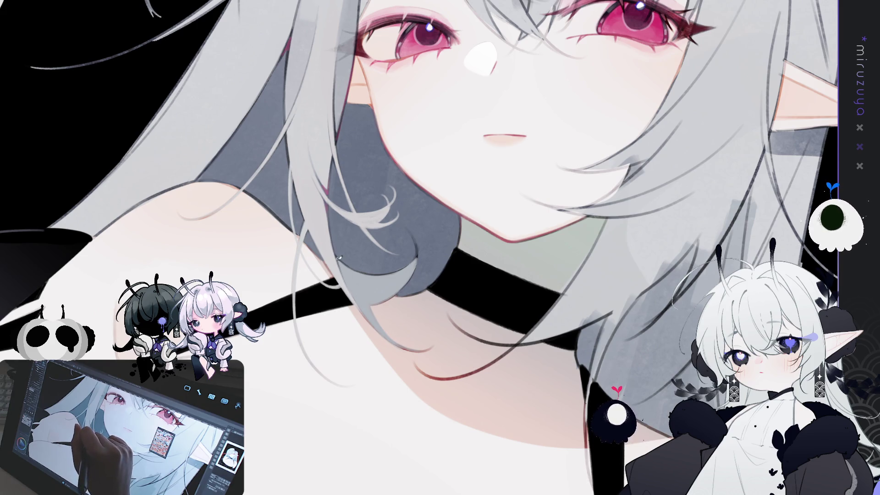
pyautogui.moveTo(385, 369)
pyautogui.mouseDown()
pyautogui.moveTo(424, 277)
pyautogui.moveTo(418, 248)
pyautogui.mouseUp()
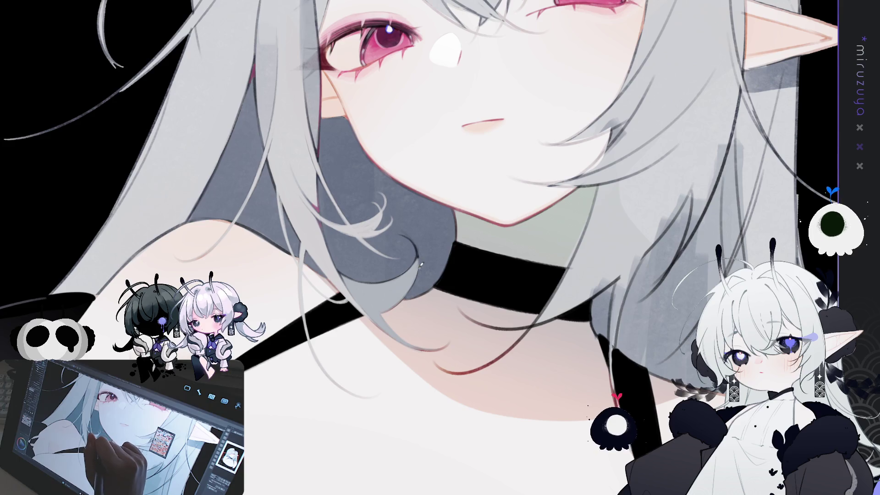
pyautogui.moveTo(420, 264); pyautogui.dragTo(358, 379)
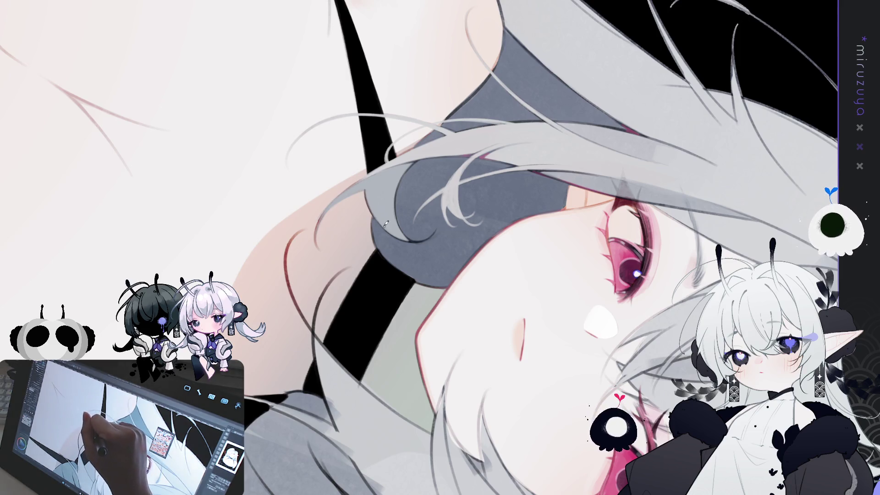
pyautogui.moveTo(364, 370); pyautogui.dragTo(355, 301)
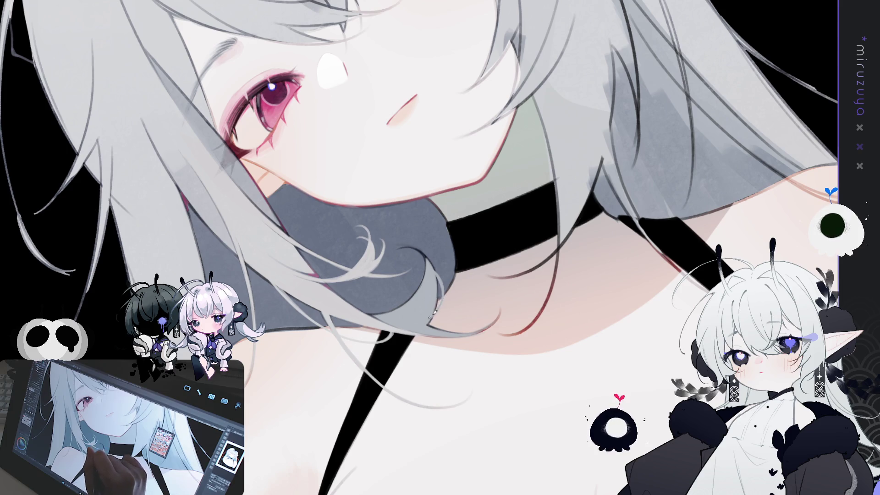
pyautogui.moveTo(436, 251); pyautogui.dragTo(385, 273)
pyautogui.moveTo(386, 388); pyautogui.dragTo(413, 235)
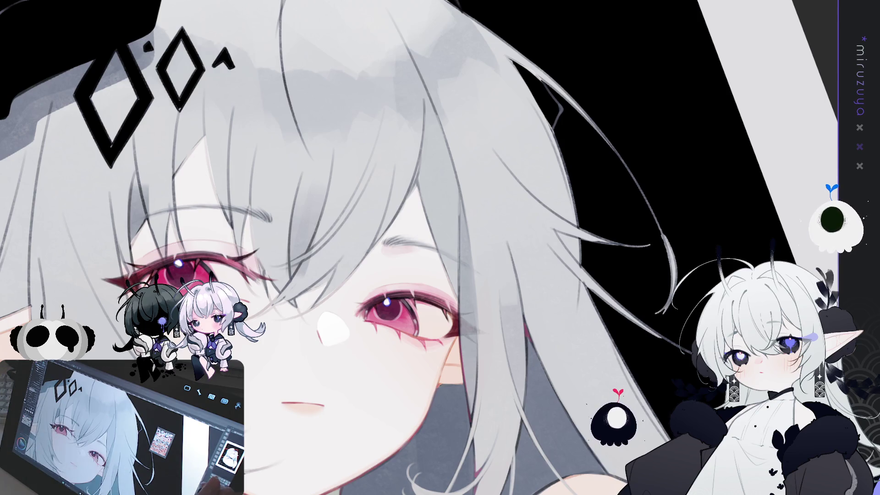
# - Zoom in close on the face and stroke one thin dark strand into the grey hair
pyautogui.moveTo(585, 317); pyautogui.dragTo(361, 115)
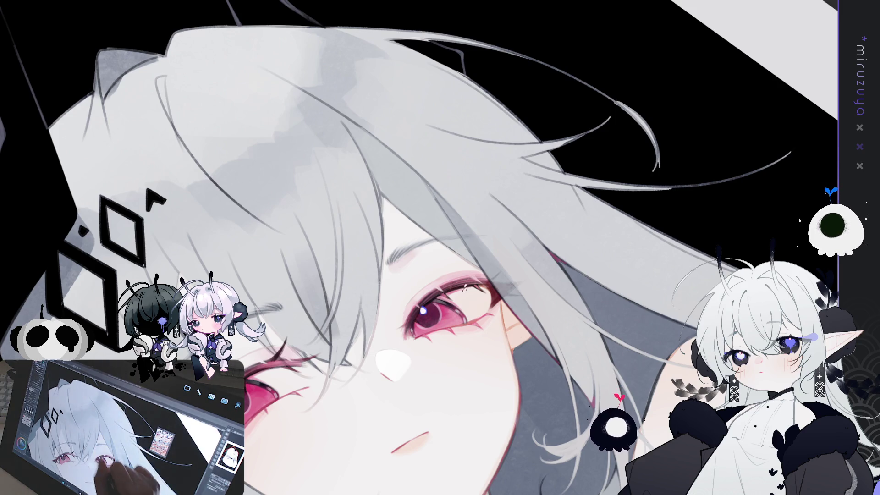
pyautogui.moveTo(367, 162); pyautogui.dragTo(385, 215)
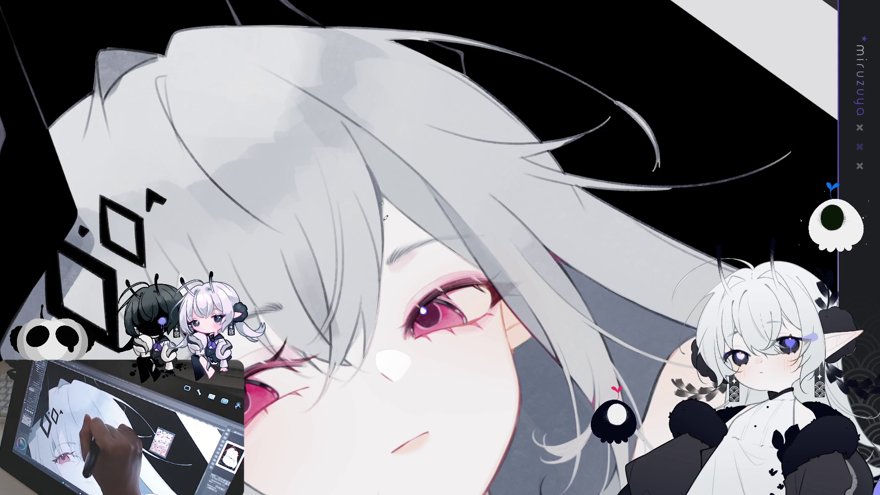
pyautogui.press('-')
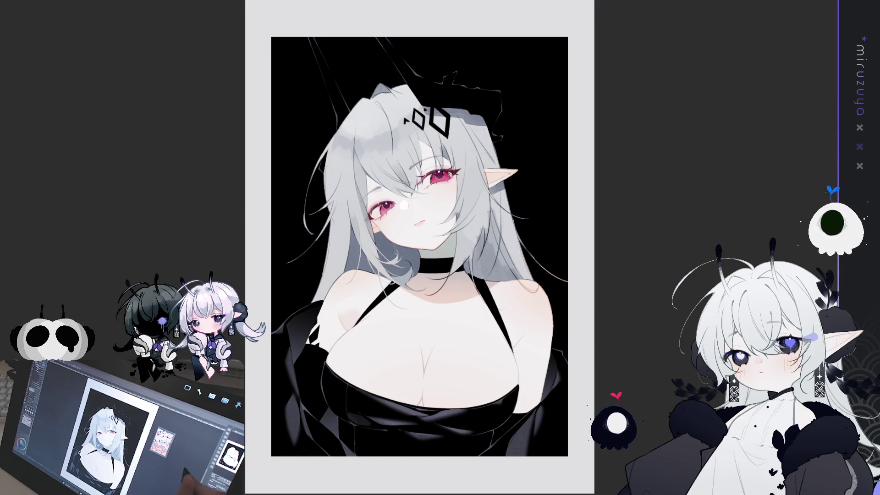
# - Zoom in on the face and restroke the thin strands in the left hair
pyautogui.hotkey('ctrl', '+')
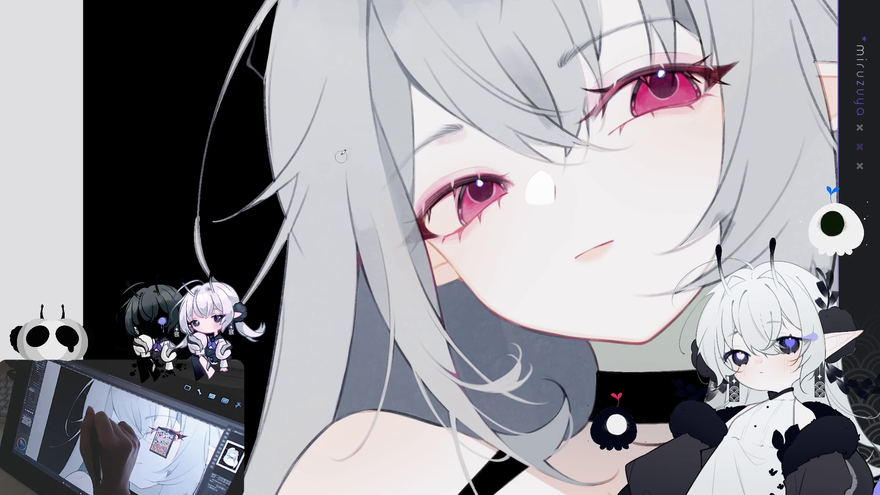
pyautogui.moveTo(342, 129); pyautogui.dragTo(350, 194)
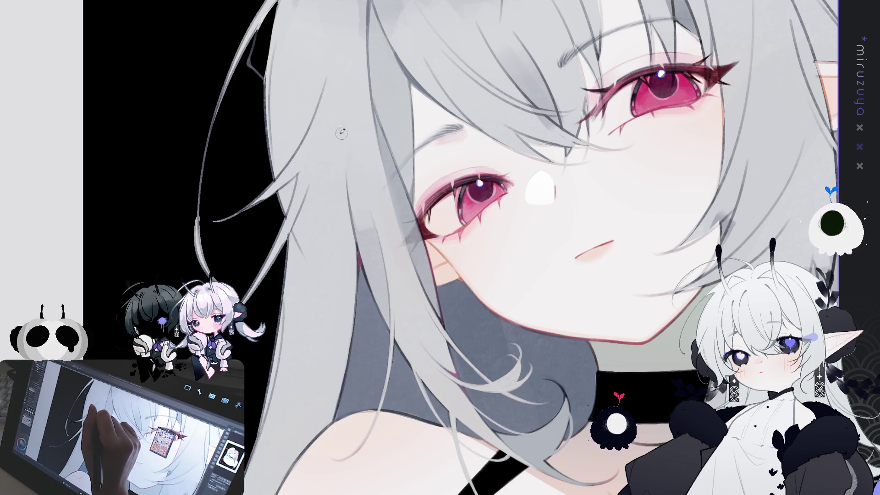
pyautogui.moveTo(341, 131)
pyautogui.mouseDown()
pyautogui.moveTo(357, 293)
pyautogui.moveTo(375, 273)
pyautogui.mouseUp()
# - Pan over the hair ornament, ears and choker, then draw an ellipse selection under the chin
pyautogui.moveTo(546, 212)
pyautogui.mouseDown()
pyautogui.moveTo(491, 303)
pyautogui.moveTo(504, 144)
pyautogui.mouseUp()
pyautogui.moveTo(411, 375); pyautogui.dragTo(528, 196)
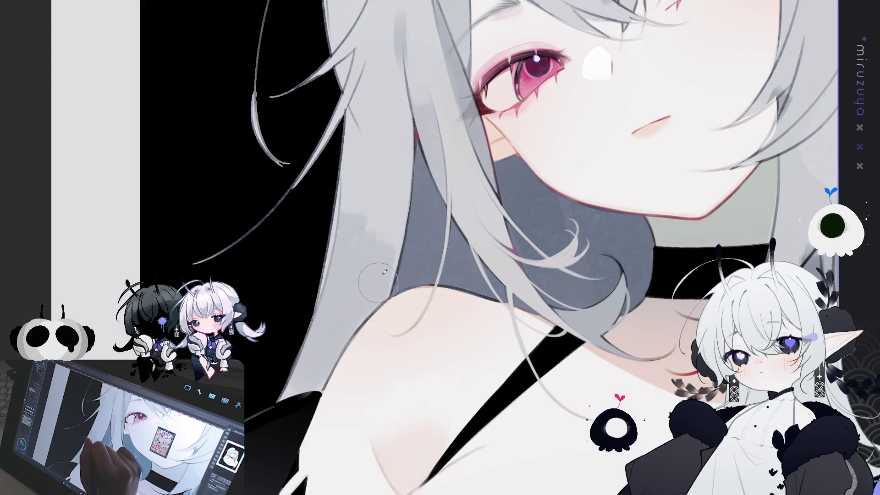
pyautogui.moveTo(415, 121); pyautogui.dragTo(387, 271)
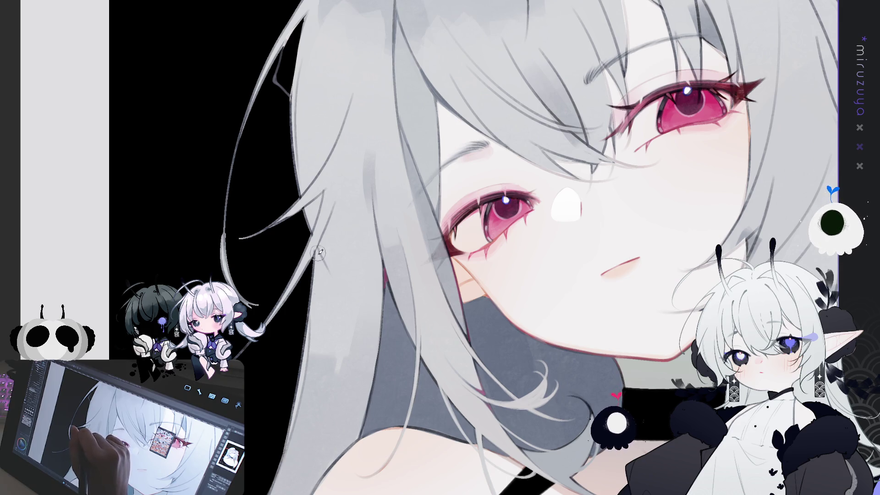
pyautogui.moveTo(332, 291)
pyautogui.mouseDown()
pyautogui.moveTo(257, 293)
pyautogui.moveTo(167, 211)
pyautogui.mouseUp()
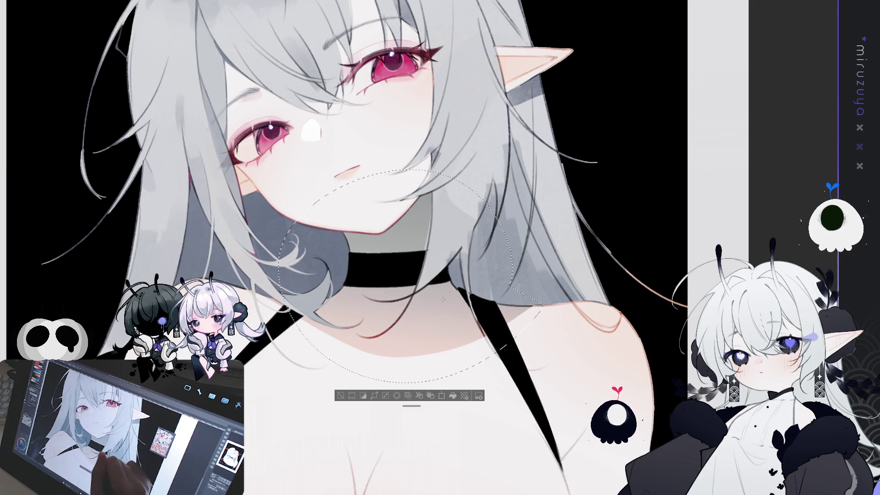
pyautogui.moveTo(371, 215); pyautogui.dragTo(410, 228)
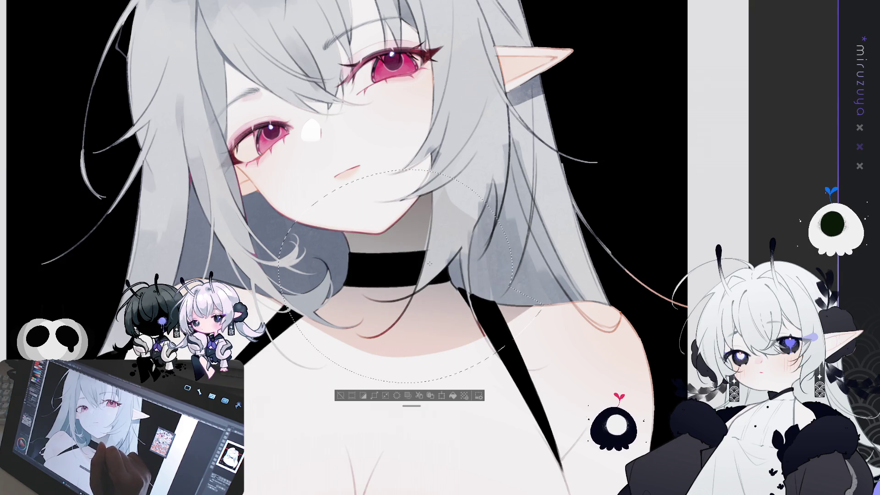
# - Clear the ellipse selection under the chin and undo the last change to compare
pyautogui.click(339, 396)
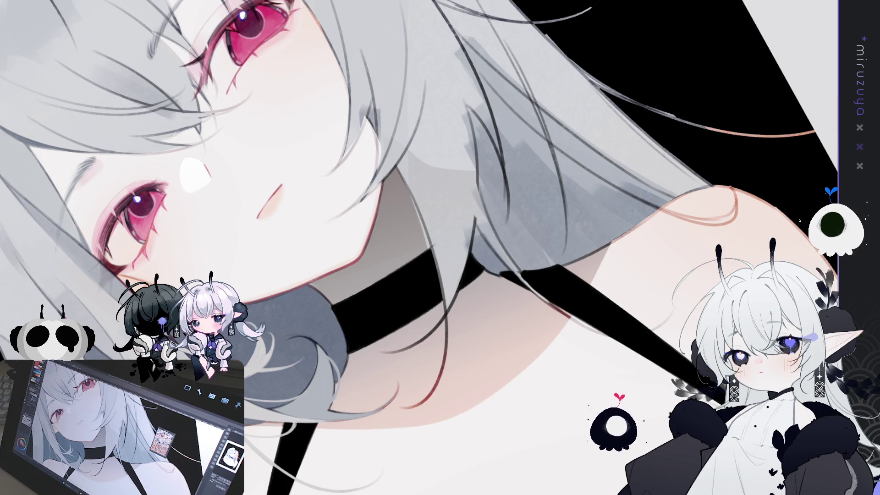
pyautogui.hotkey('ctrl', 'z')
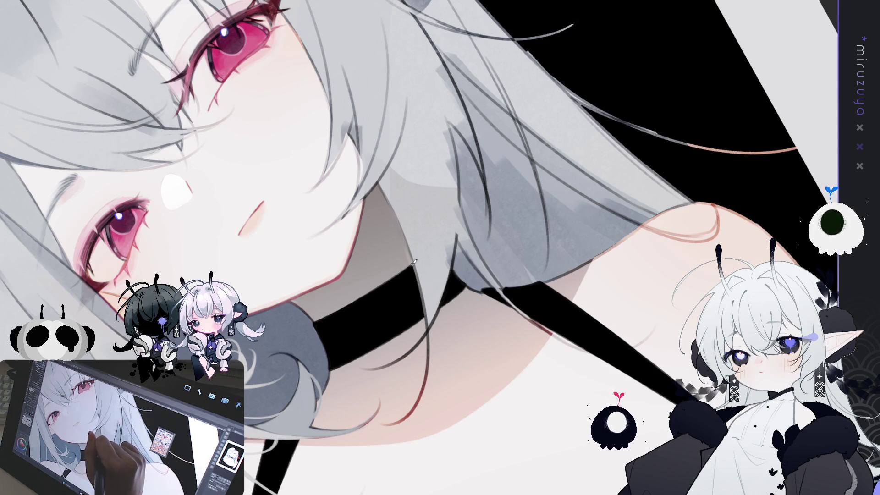
pyautogui.press('-')
pyautogui.press('-')
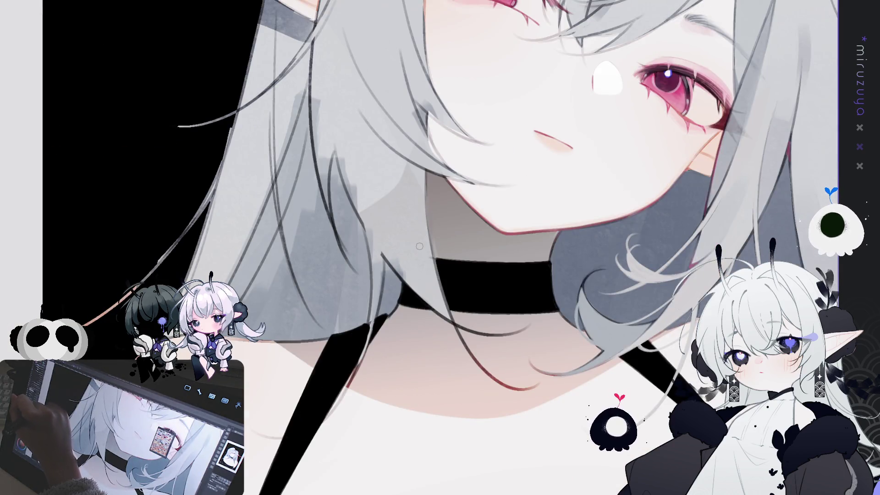
pyautogui.hotkey('ctrl', '-')
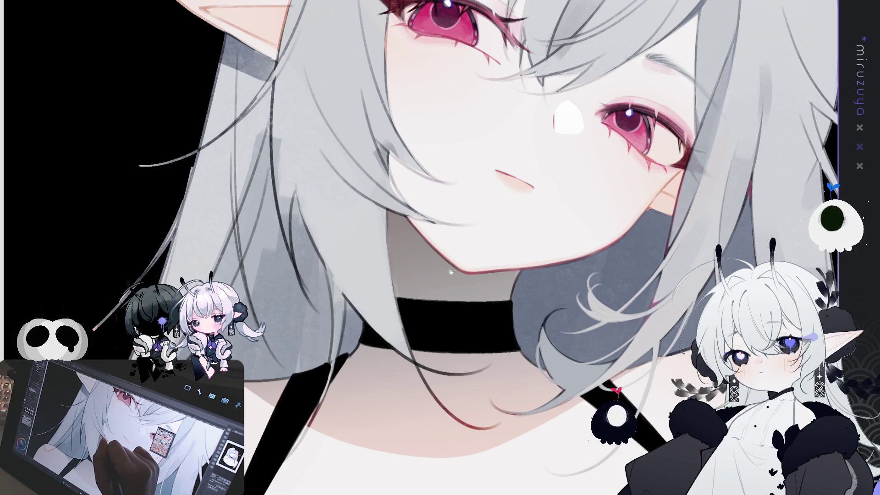
pyautogui.moveTo(451, 272); pyautogui.dragTo(439, 271)
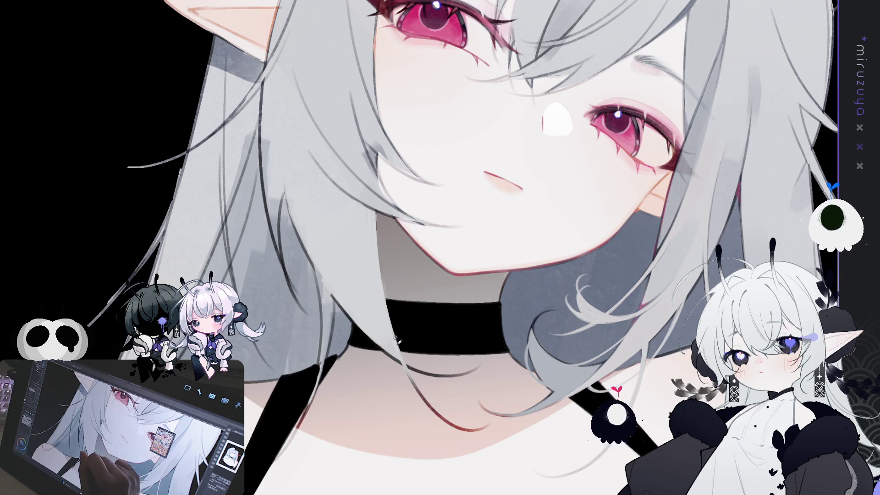
pyautogui.moveTo(447, 417); pyautogui.dragTo(332, 286)
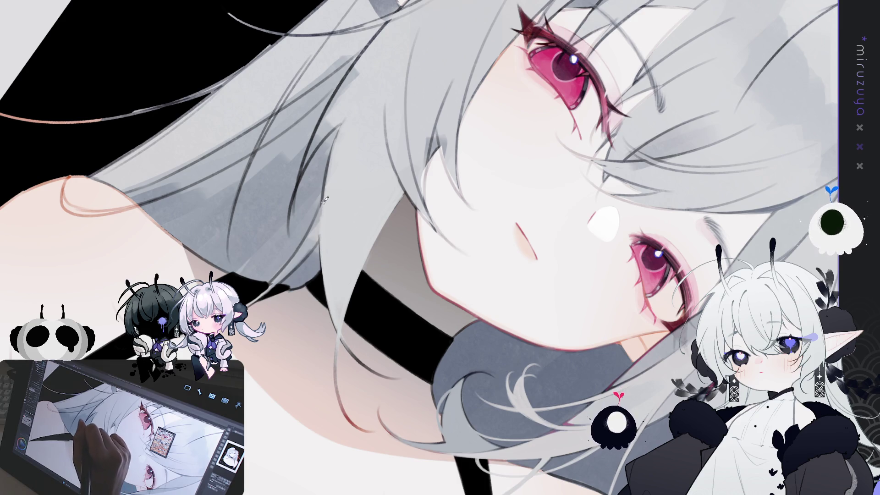
pyautogui.scroll(-3, 530, 416)
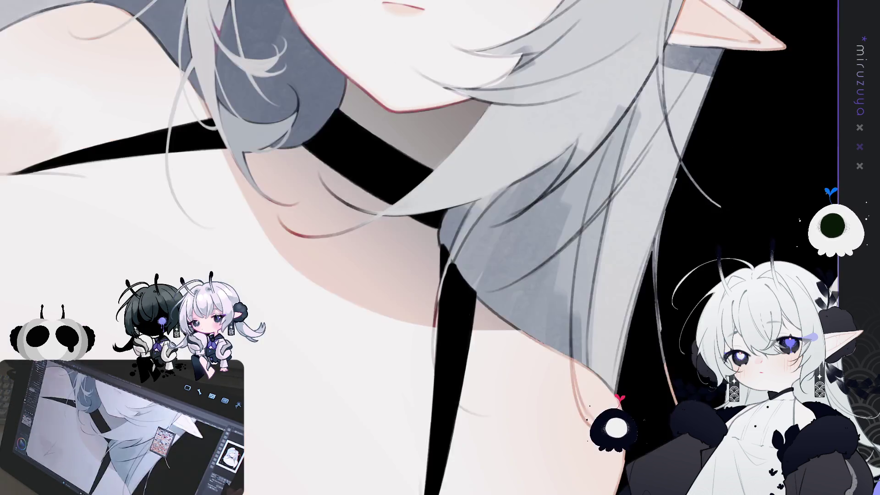
pyautogui.press('h')
# - Paint light strokes along the hair edge near the neck and black strap
pyautogui.moveTo(697, 205); pyautogui.dragTo(652, 230)
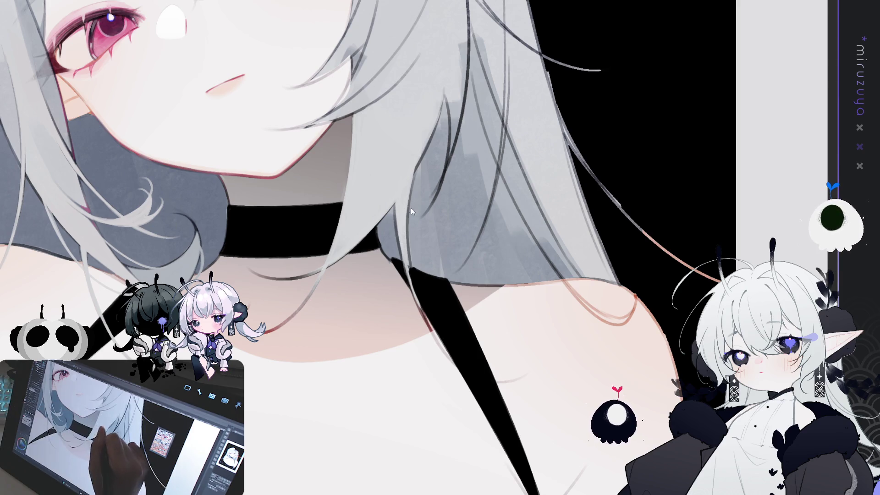
pyautogui.moveTo(410, 259); pyautogui.dragTo(426, 315)
pyautogui.hotkey('ctrl', 'z')
pyautogui.moveTo(415, 266); pyautogui.dragTo(425, 316)
pyautogui.moveTo(399, 233); pyautogui.dragTo(409, 283)
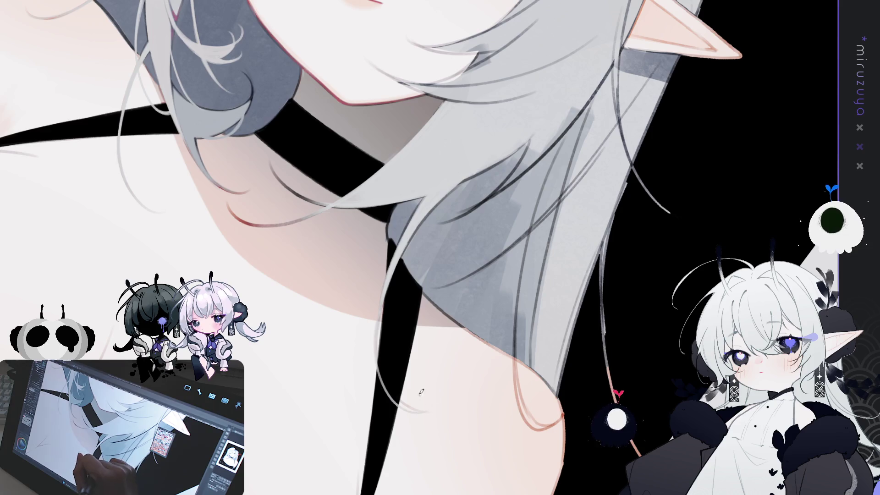
# - Add a light hair strand over the black strap, toggling undo/redo to compare it
pyautogui.moveTo(378, 342)
pyautogui.mouseDown()
pyautogui.moveTo(399, 401)
pyautogui.moveTo(428, 408)
pyautogui.mouseUp()
pyautogui.moveTo(382, 362); pyautogui.dragTo(399, 402)
pyautogui.hotkey('ctrl', 'z')
pyautogui.hotkey('ctrl', 'y')
pyautogui.hotkey('ctrl', 'z')
pyautogui.hotkey('ctrl', 'y')
pyautogui.hotkey('ctrl', 'y')
pyautogui.hotkey('ctrl', 'z')
pyautogui.hotkey('ctrl', 'y')
# - Reframe the view on the neck, choker and hair, then mirror the canvas to check
pyautogui.moveTo(468, 285); pyautogui.dragTo(544, 321)
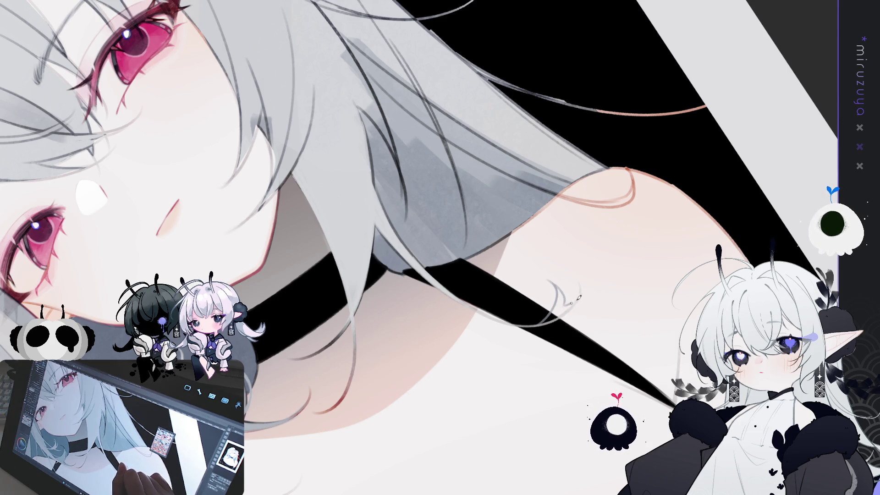
pyautogui.moveTo(578, 298)
pyautogui.mouseDown()
pyautogui.moveTo(467, 444)
pyautogui.moveTo(388, 384)
pyautogui.mouseUp()
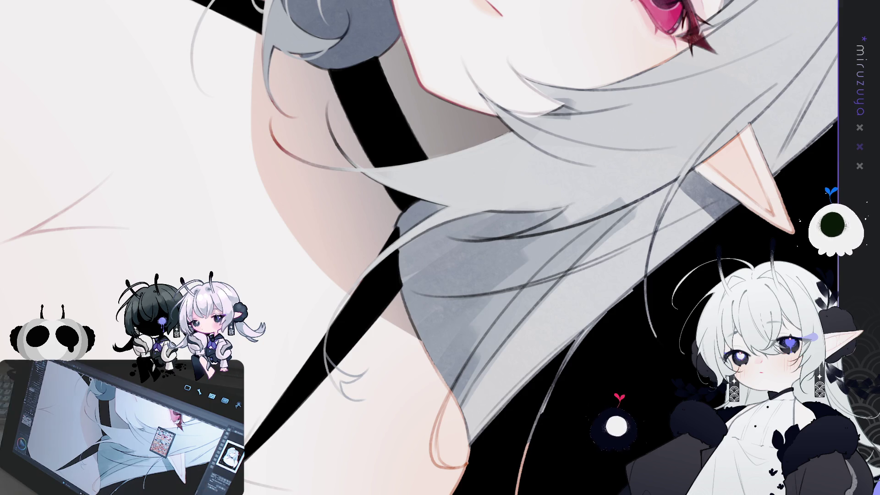
pyautogui.scroll(-3, 379, 225)
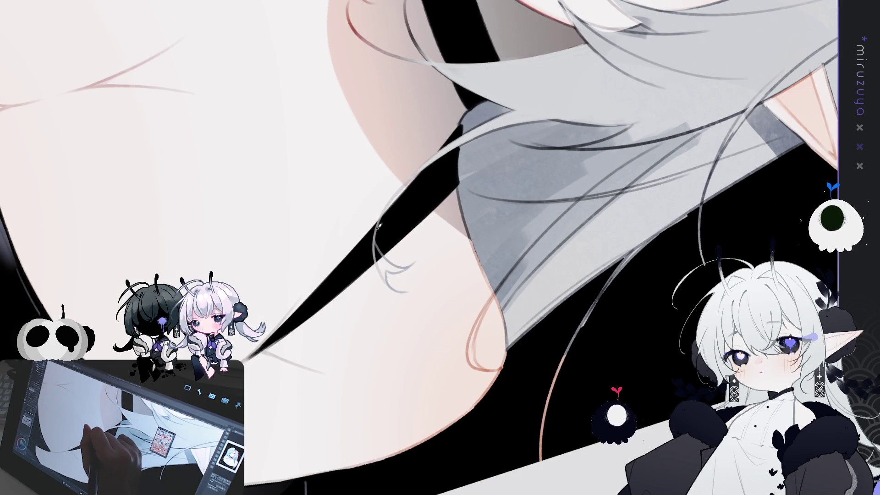
pyautogui.press('h')
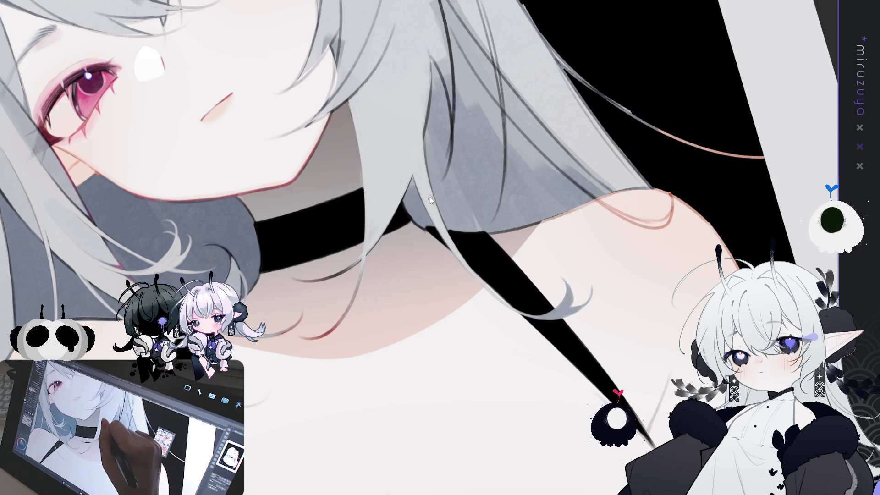
# - Reframe the whole head upright, then nudge the diamond hair clip and strap line art slightly
pyautogui.moveTo(436, 206)
pyautogui.mouseDown()
pyautogui.moveTo(408, 430)
pyautogui.moveTo(321, 419)
pyautogui.mouseUp()
pyautogui.hotkey('ctrl', '0')
pyautogui.moveTo(541, 339); pyautogui.dragTo(565, 357)
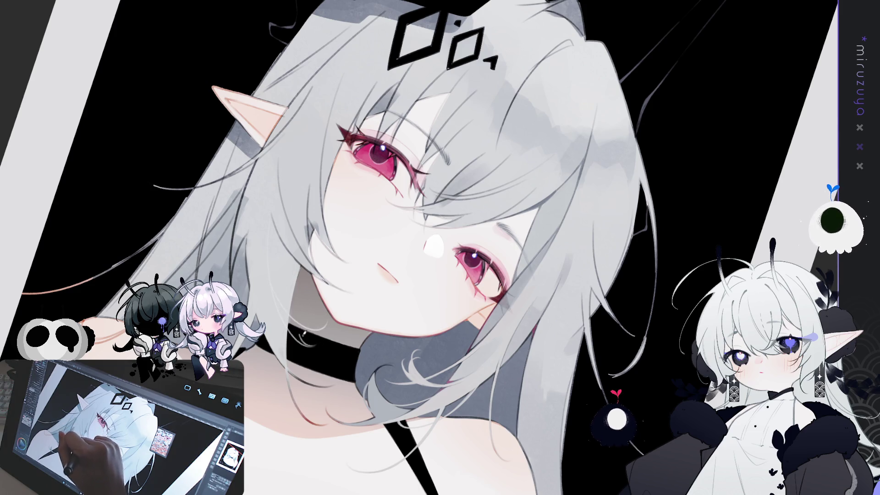
pyautogui.moveTo(306, 346); pyautogui.dragTo(297, 331)
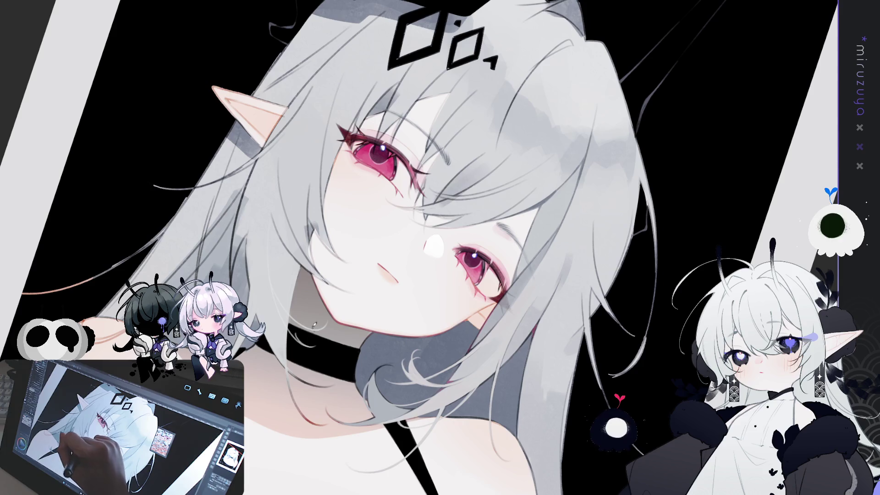
pyautogui.moveTo(317, 339); pyautogui.dragTo(359, 235)
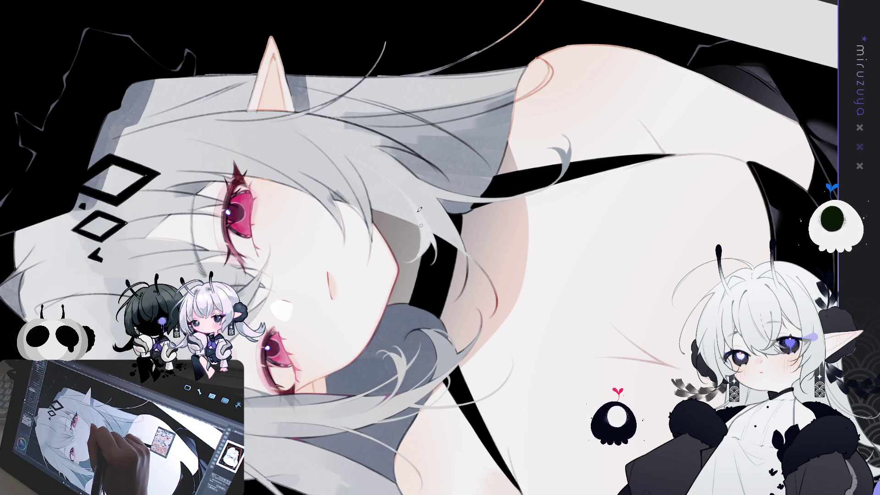
pyautogui.moveTo(422, 213); pyautogui.dragTo(434, 241)
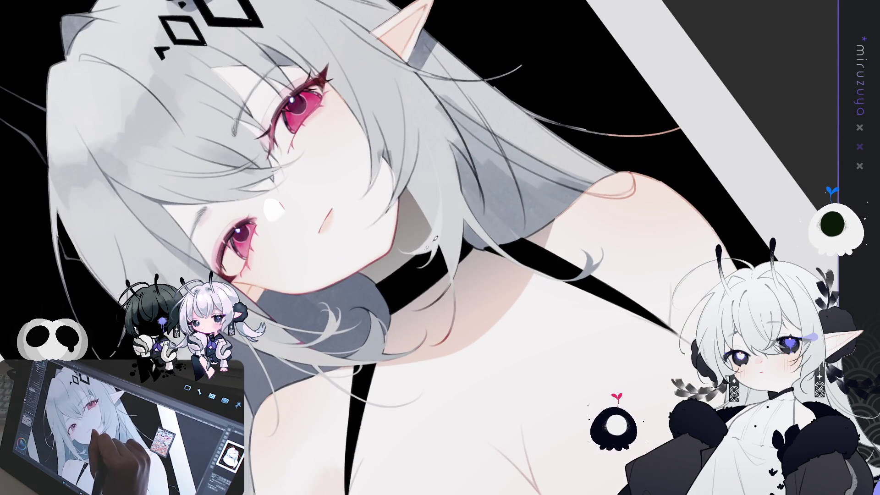
pyautogui.moveTo(471, 179); pyautogui.dragTo(416, 226)
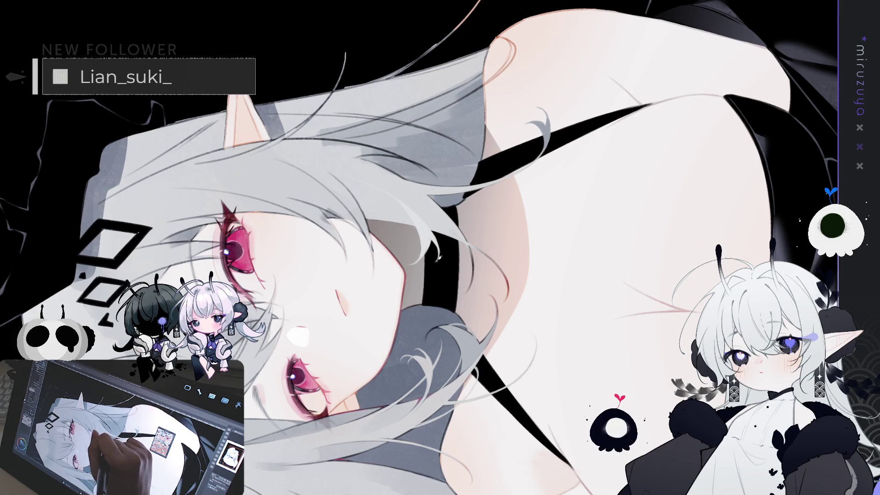
pyautogui.hotkey('ctrl', '0')
pyautogui.moveTo(472, 384); pyautogui.dragTo(581, 274)
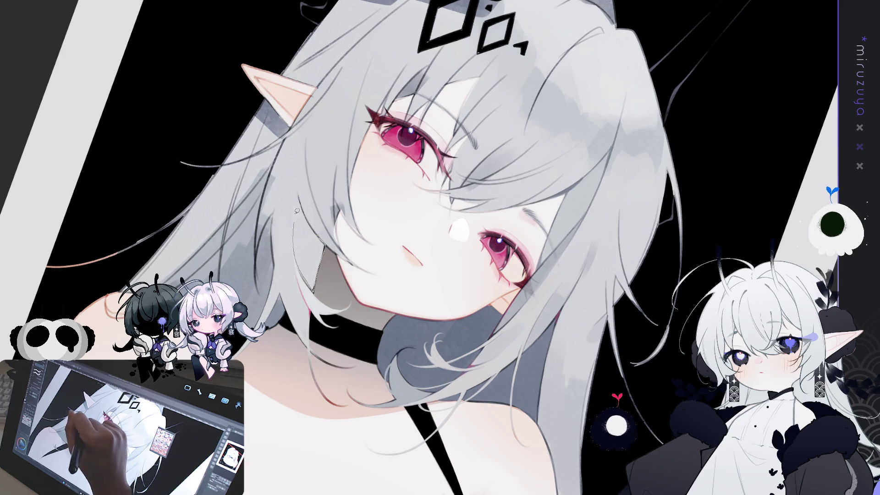
# - Lasso a narrow strip along a hair strand, then switch to the brush, deselect and zoom in
pyautogui.moveTo(297, 214); pyautogui.dragTo(305, 270)
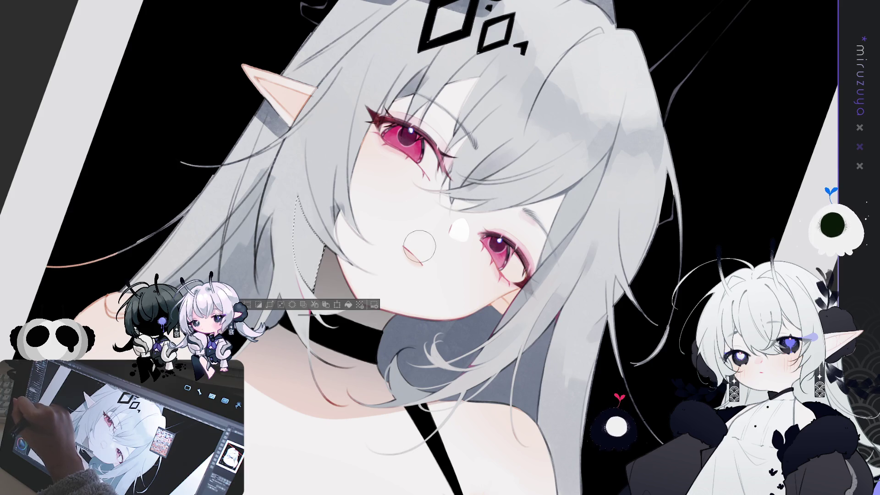
pyautogui.press('b')
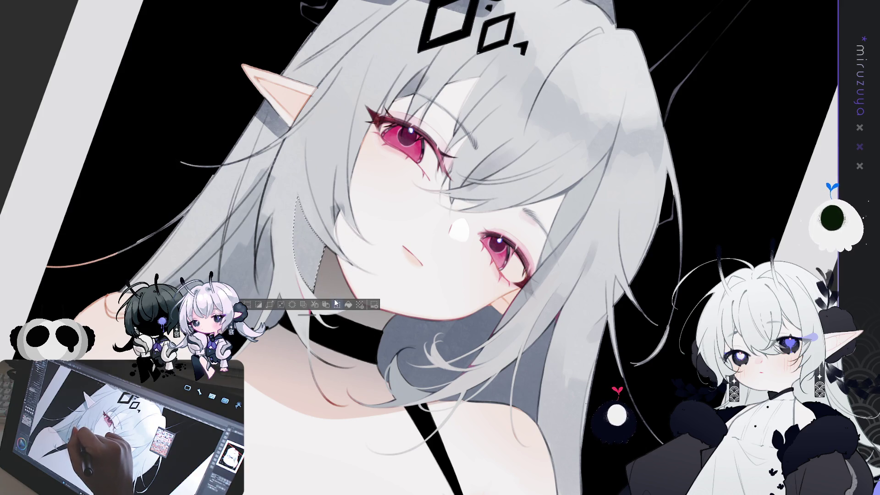
pyautogui.hotkey('ctrl', 'd')
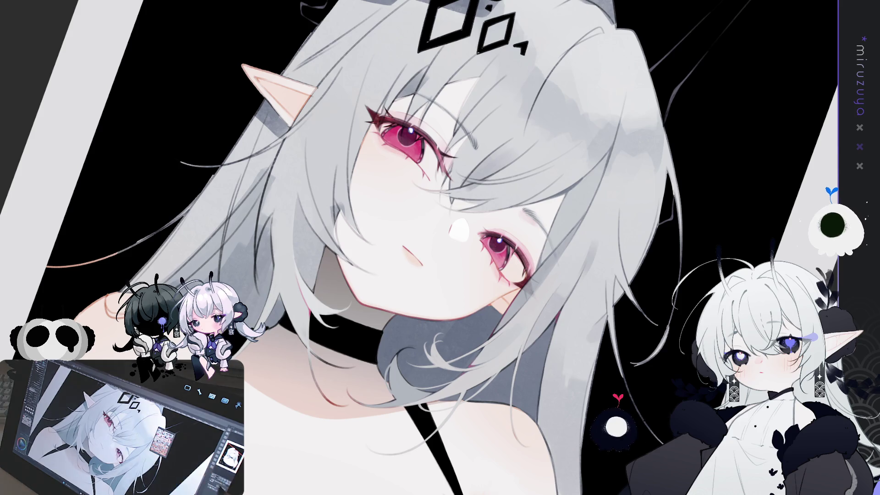
pyautogui.hotkey('ctrl', '+')
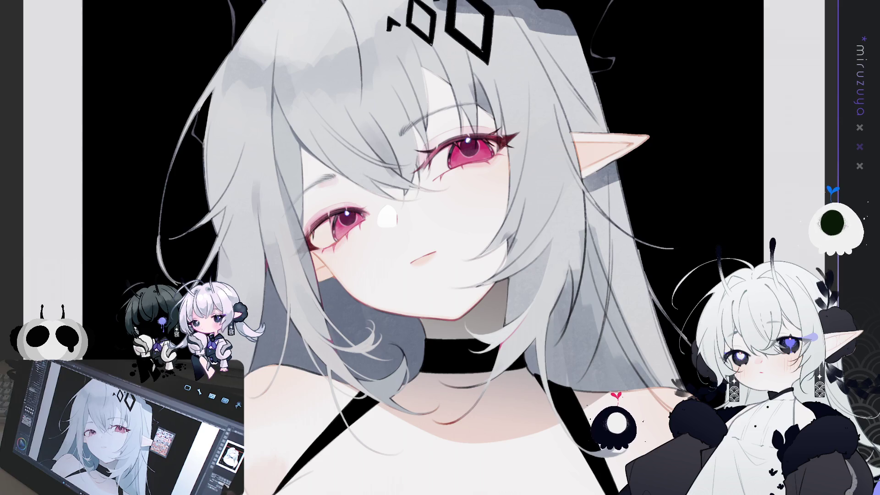
# - Mirror the view and lasso a thin strip along the hair edge beside the neck, extending it downward
pyautogui.press('h')
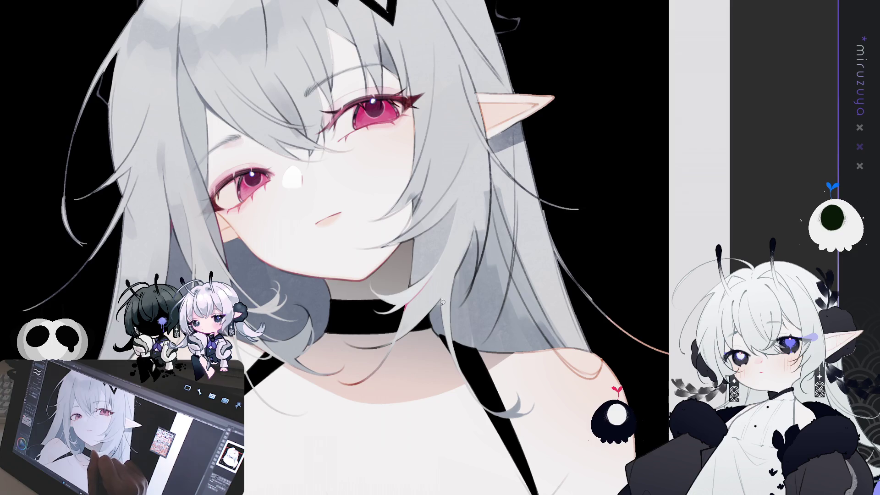
pyautogui.moveTo(439, 295); pyautogui.dragTo(446, 321)
pyautogui.click(447, 319)
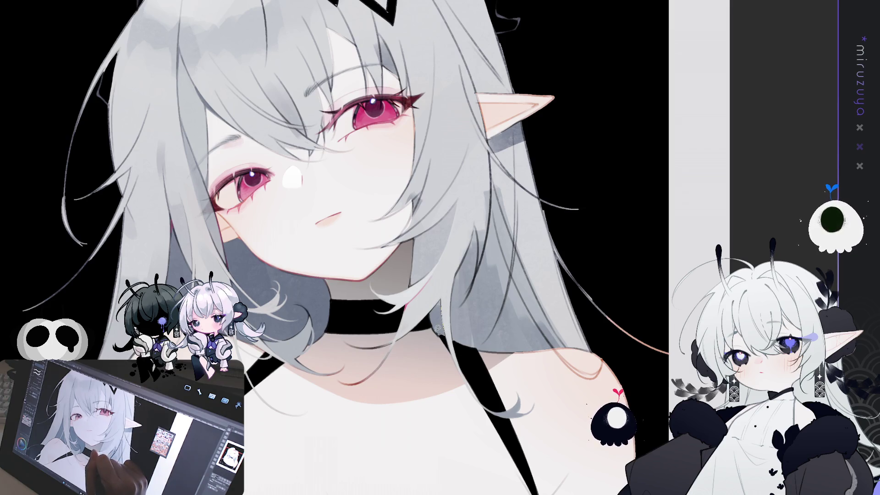
pyautogui.moveTo(431, 315)
pyautogui.mouseDown()
pyautogui.moveTo(438, 301)
pyautogui.moveTo(444, 333)
pyautogui.mouseUp()
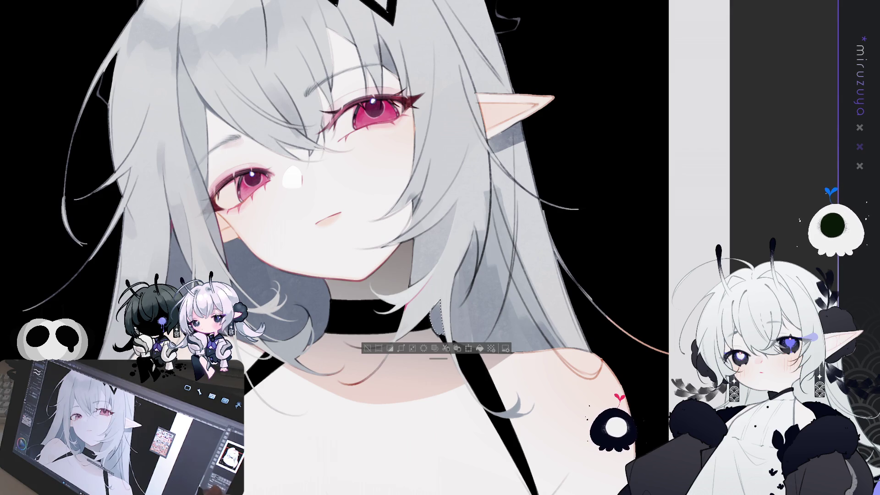
pyautogui.moveTo(495, 159); pyautogui.dragTo(437, 143)
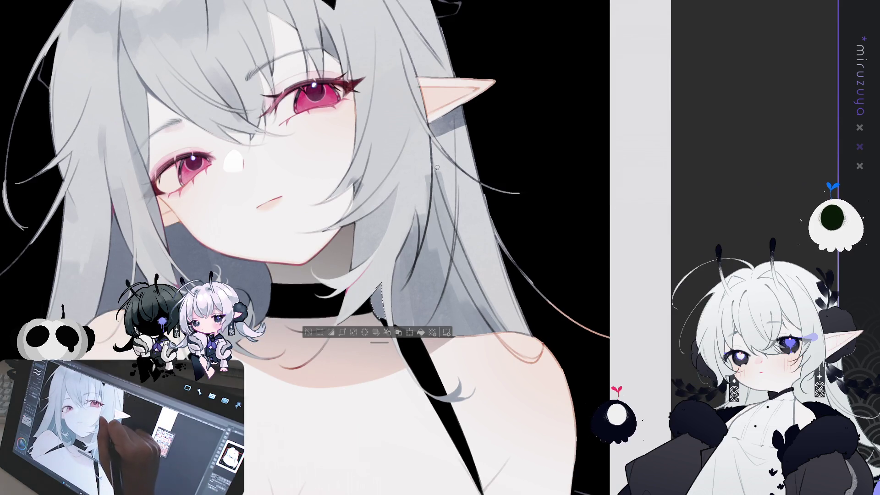
pyautogui.moveTo(452, 219); pyautogui.dragTo(505, 323)
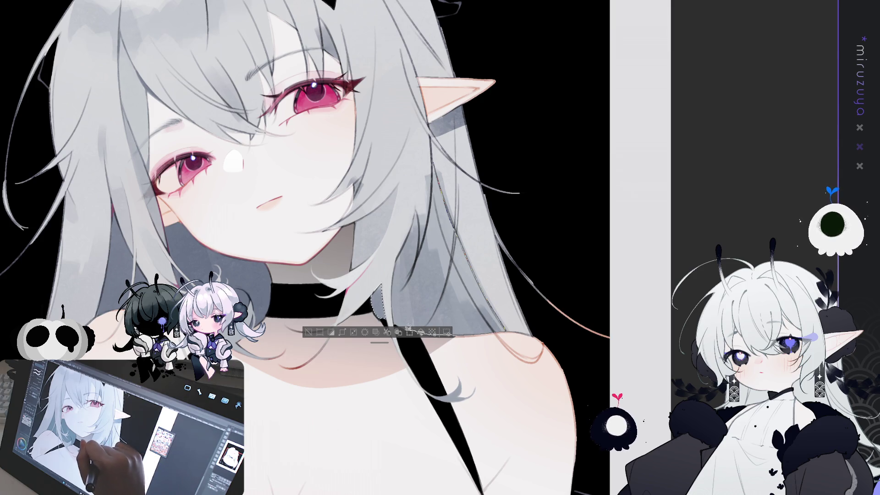
pyautogui.moveTo(397, 262)
pyautogui.mouseDown()
pyautogui.moveTo(419, 213)
pyautogui.moveTo(422, 247)
pyautogui.moveTo(434, 170)
pyautogui.mouseUp()
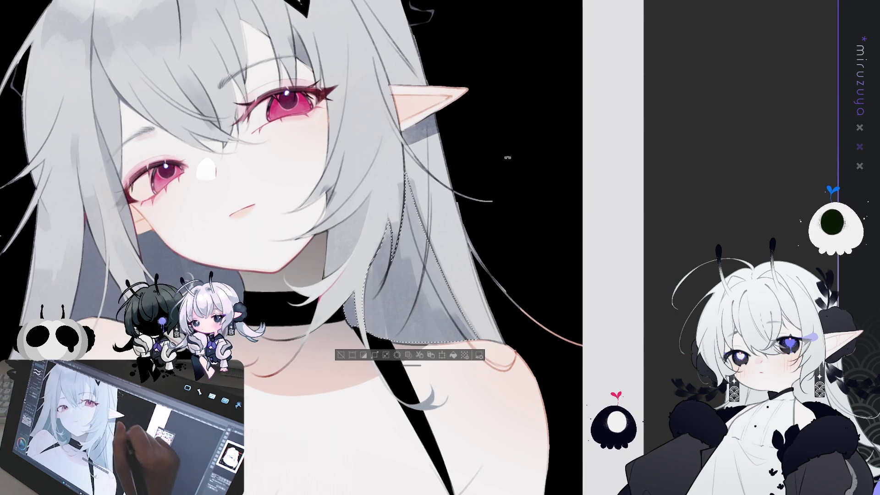
pyautogui.moveTo(444, 185)
pyautogui.mouseDown()
pyautogui.moveTo(513, 317)
pyautogui.moveTo(330, 247)
pyautogui.mouseUp()
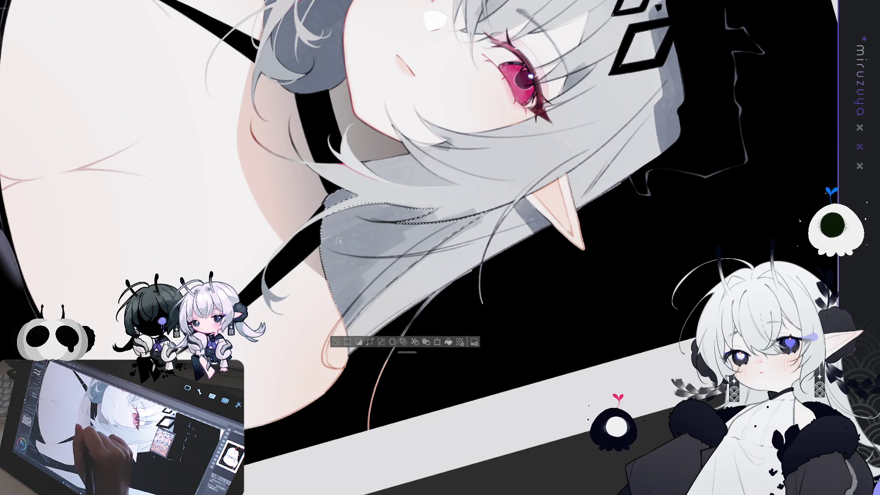
# - Darken the lower and upper hair shading inside the selection by the neck, then deselect
pyautogui.hotkey('ctrl', '0')
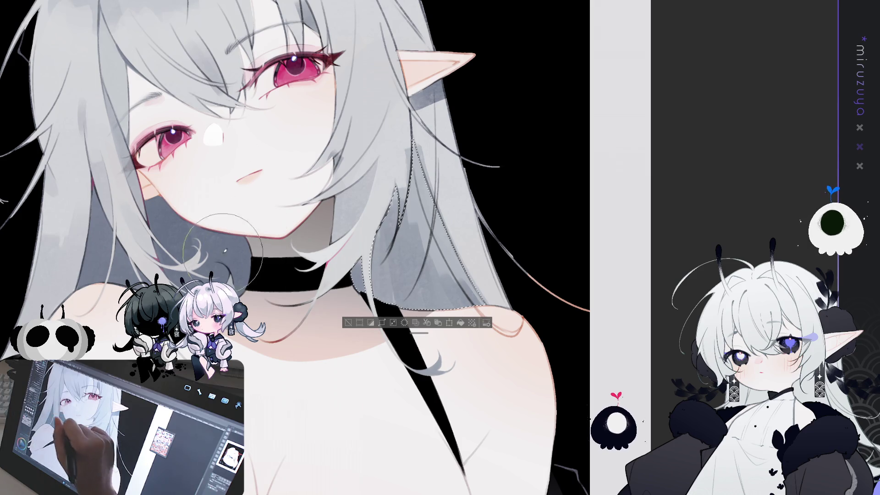
pyautogui.moveTo(361, 180)
pyautogui.mouseDown()
pyautogui.moveTo(390, 247)
pyautogui.moveTo(420, 175)
pyautogui.moveTo(440, 257)
pyautogui.mouseUp()
pyautogui.moveTo(447, 221)
pyautogui.mouseDown()
pyautogui.moveTo(440, 256)
pyautogui.moveTo(390, 216)
pyautogui.moveTo(394, 275)
pyautogui.moveTo(386, 157)
pyautogui.mouseUp()
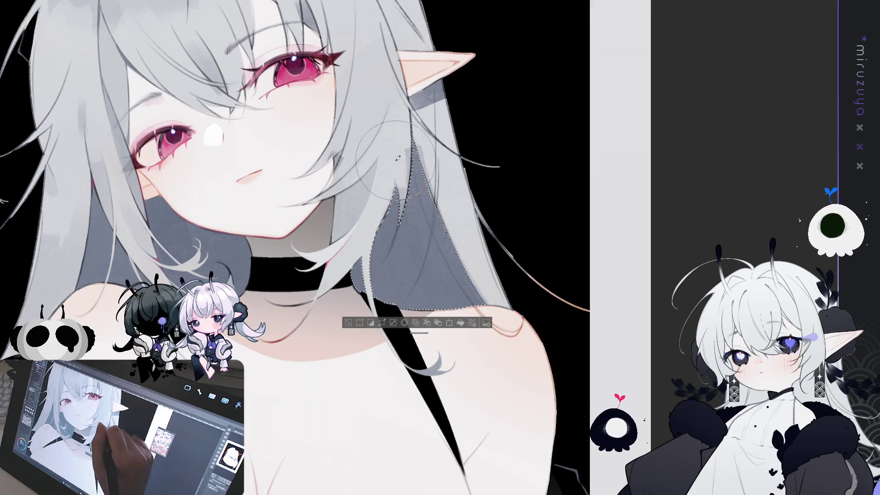
pyautogui.click(348, 322)
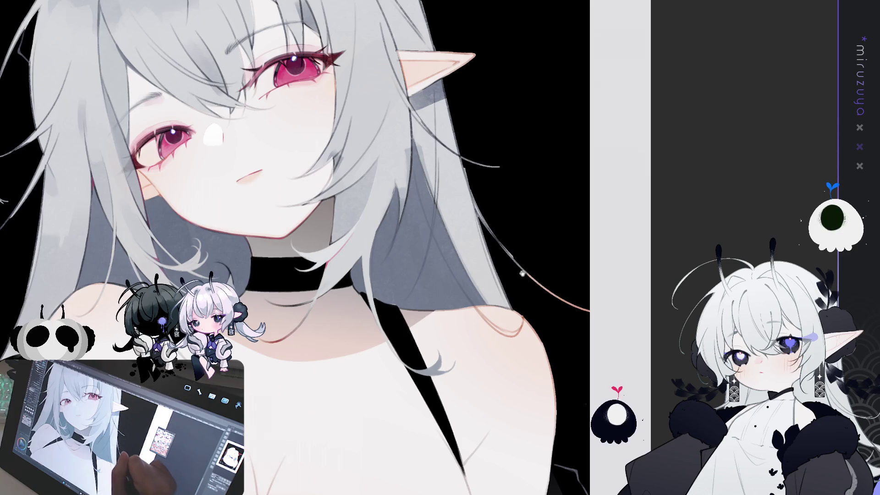
pyautogui.moveTo(493, 225); pyautogui.dragTo(415, 259)
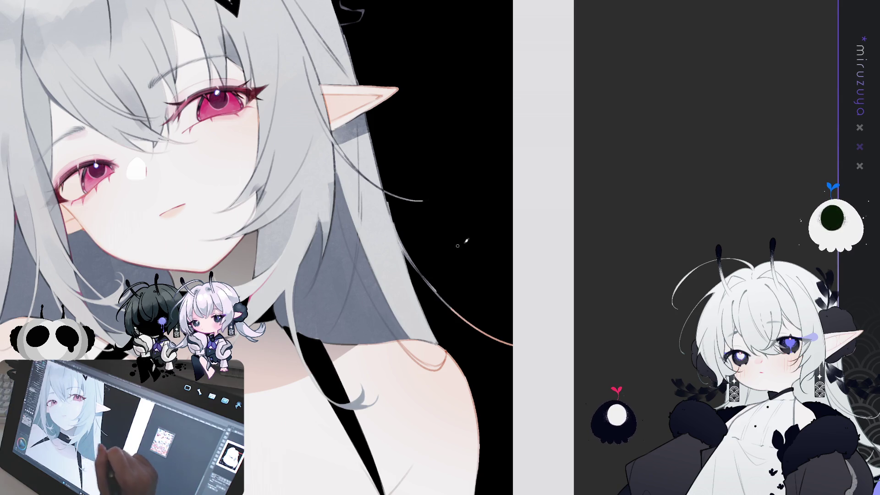
pyautogui.scroll(-5, 456, 245)
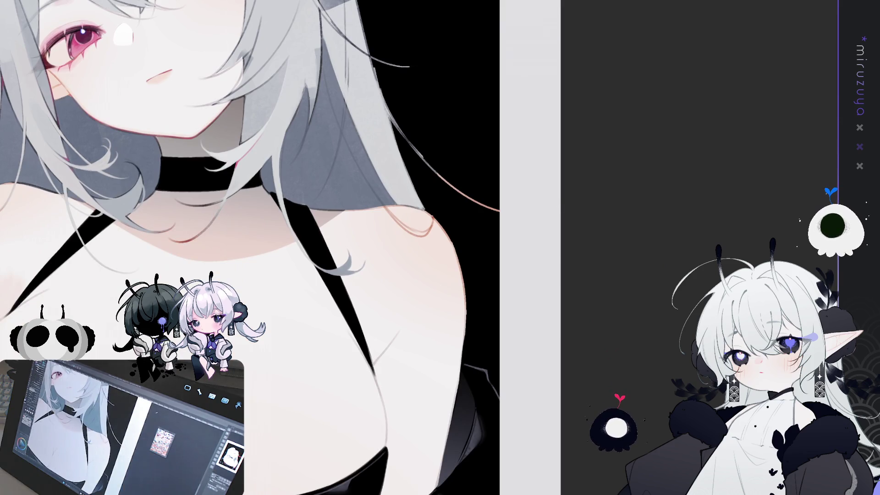
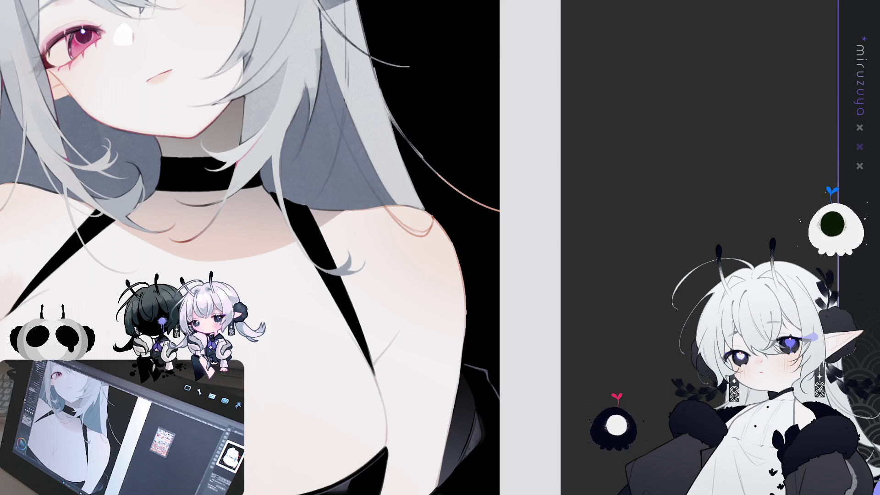
# - On a rotated canvas, paint three thin light hair strands trailing over the black background
pyautogui.moveTo(633, 275)
pyautogui.mouseDown()
pyautogui.moveTo(604, 374)
pyautogui.moveTo(621, 320)
pyautogui.moveTo(548, 375)
pyautogui.mouseUp()
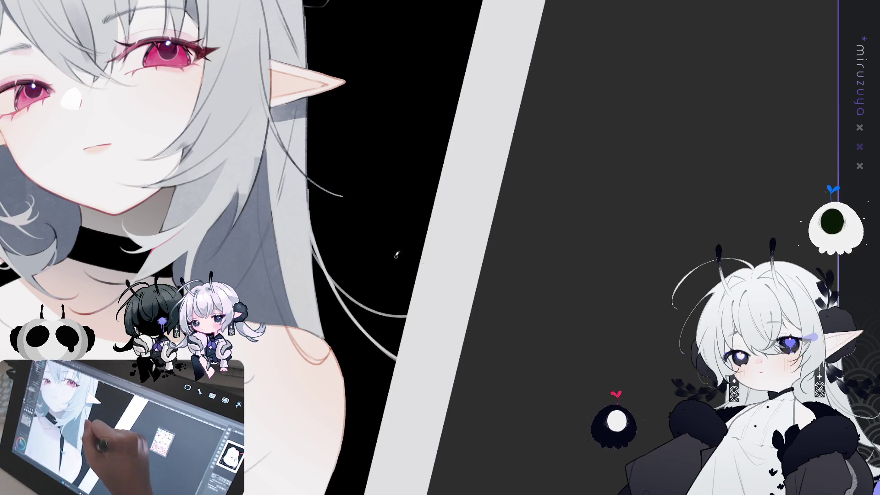
pyautogui.moveTo(343, 250); pyautogui.dragTo(407, 311)
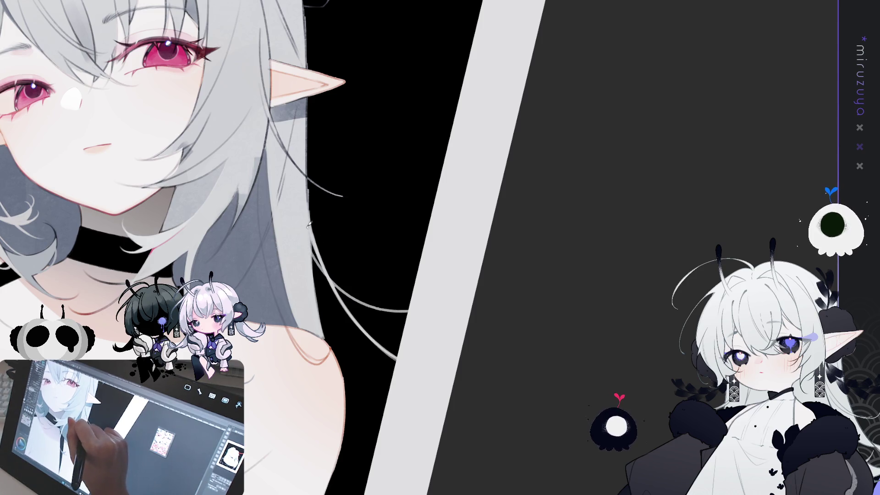
pyautogui.moveTo(313, 254); pyautogui.dragTo(321, 312)
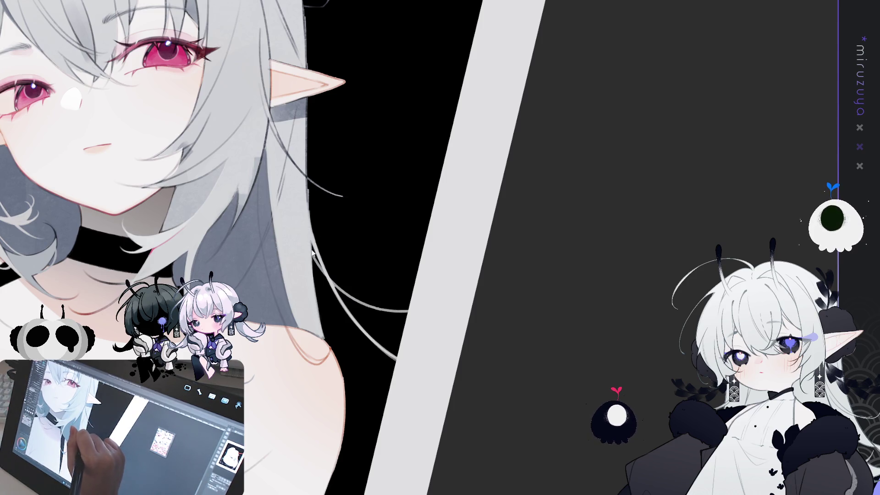
pyautogui.moveTo(312, 260); pyautogui.dragTo(327, 337)
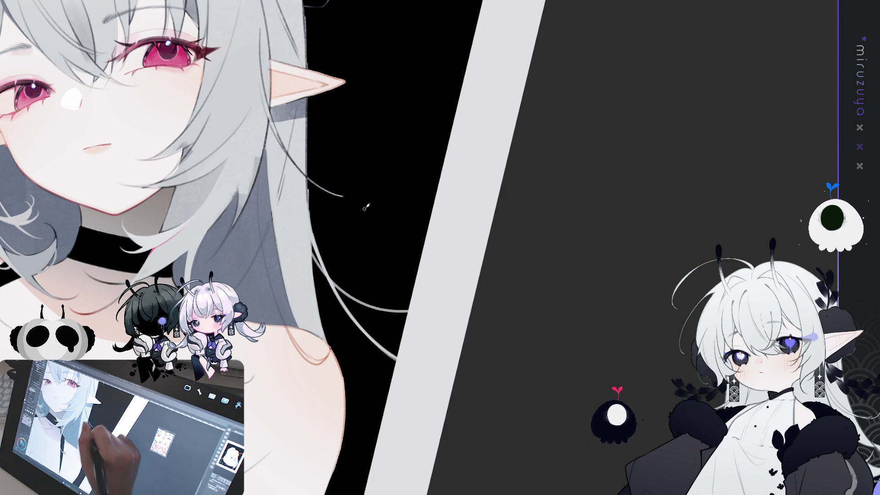
pyautogui.moveTo(329, 342); pyautogui.dragTo(268, 136)
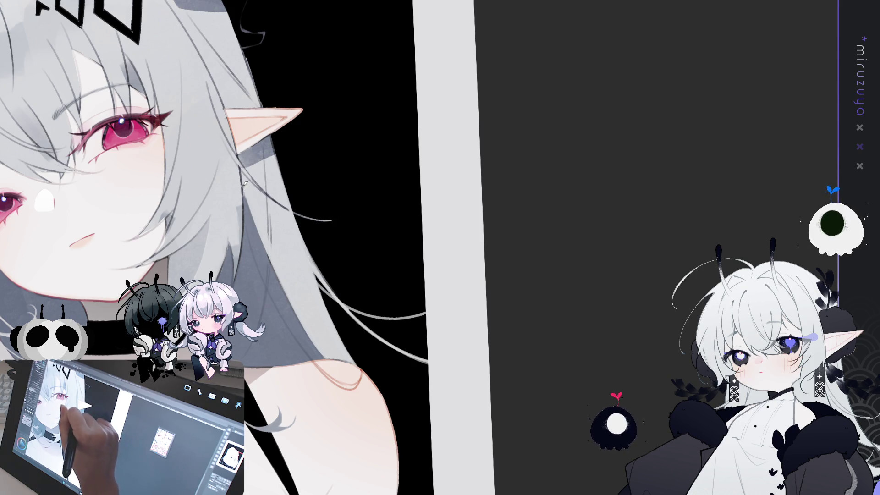
pyautogui.moveTo(309, 317)
pyautogui.mouseDown()
pyautogui.moveTo(450, 332)
pyautogui.moveTo(571, 279)
pyautogui.moveTo(548, 324)
pyautogui.mouseUp()
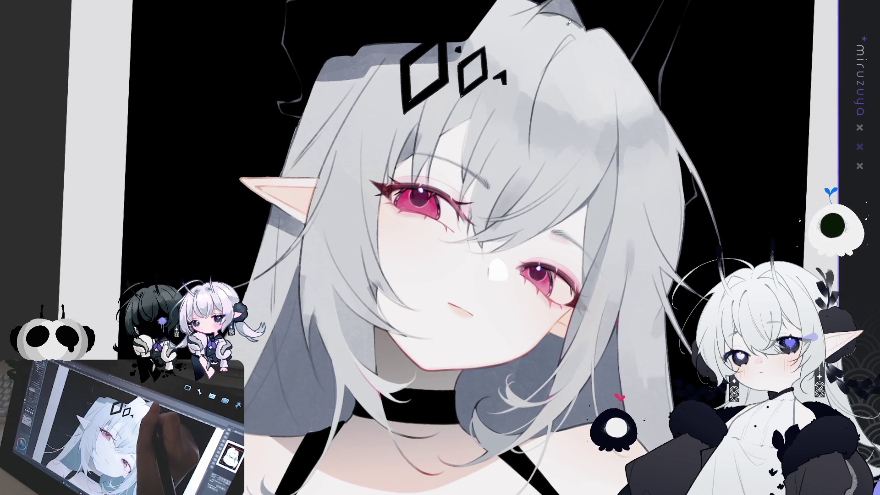
pyautogui.moveTo(285, 220); pyautogui.dragTo(355, 158)
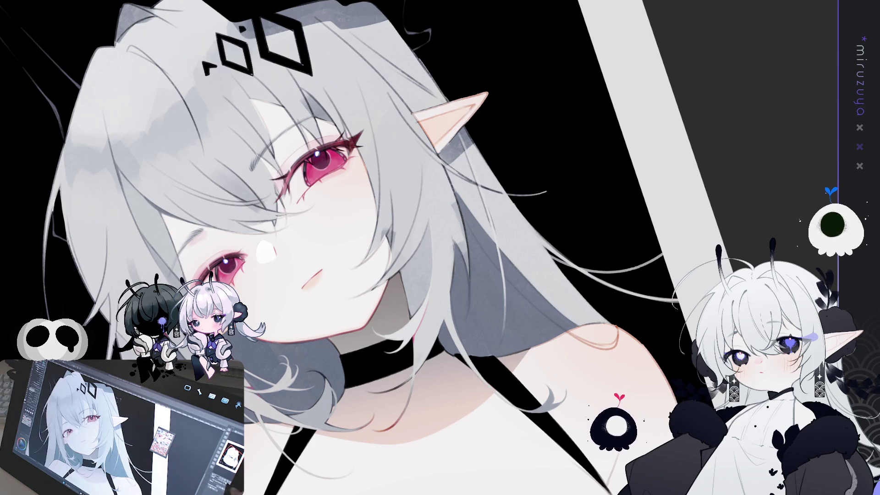
pyautogui.press('h')
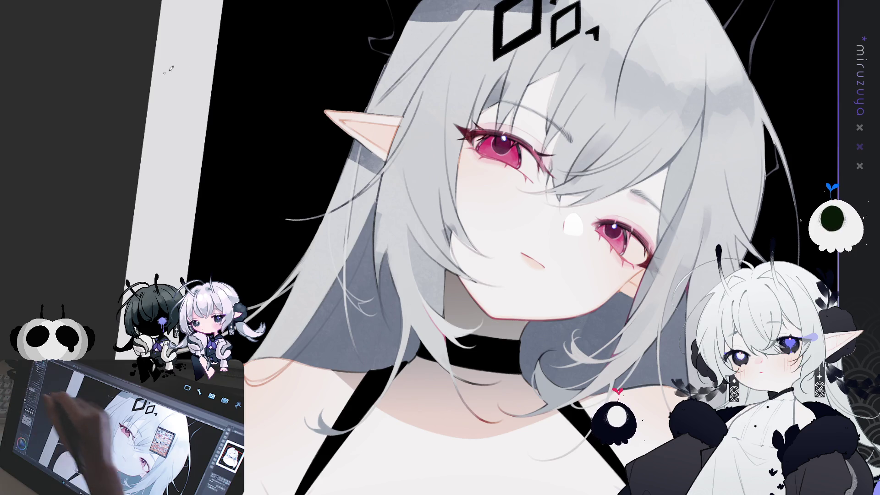
# - Paint one thin light strand down-right along the hair on the flipped canvas, then unflip it
pyautogui.moveTo(343, 278); pyautogui.dragTo(363, 305)
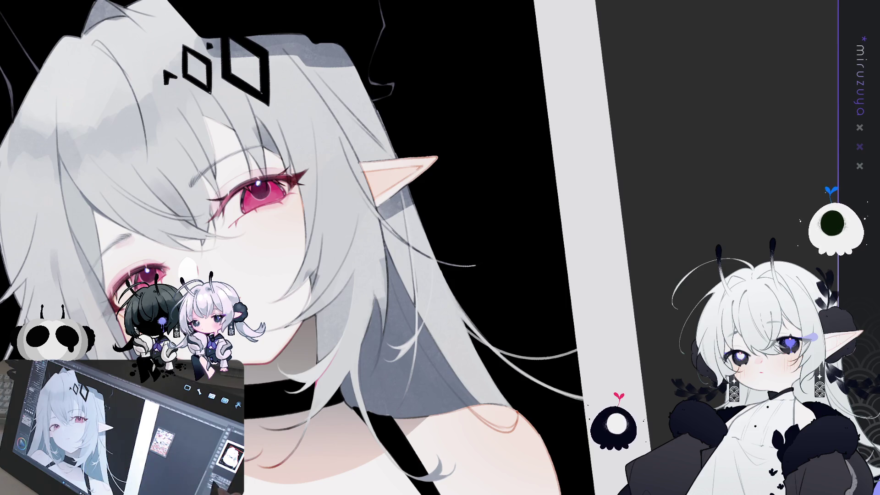
pyautogui.press('h')
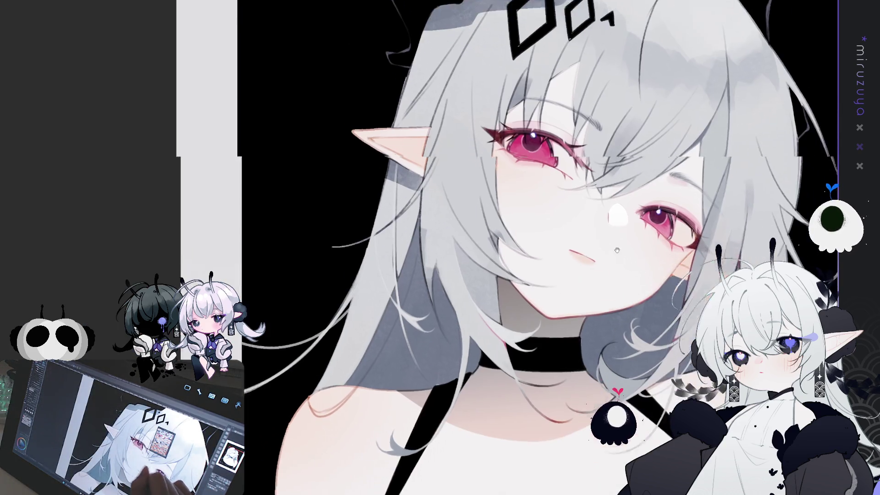
pyautogui.moveTo(617, 250)
pyautogui.mouseDown()
pyautogui.moveTo(533, 261)
pyautogui.moveTo(537, 241)
pyautogui.moveTo(564, 238)
pyautogui.mouseUp()
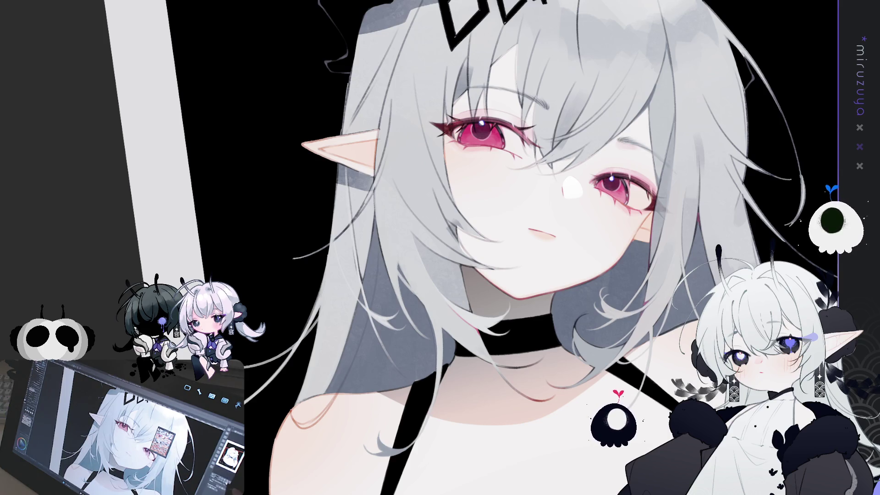
pyautogui.press('h')
pyautogui.press('h')
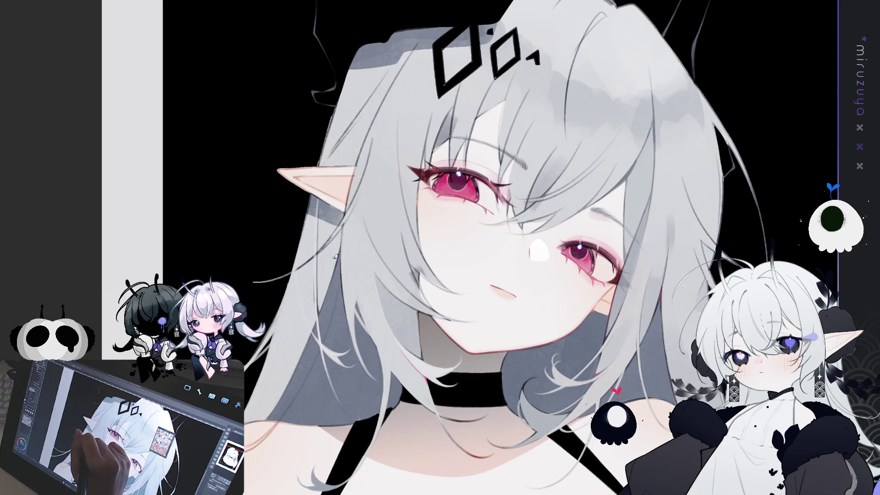
pyautogui.press('h')
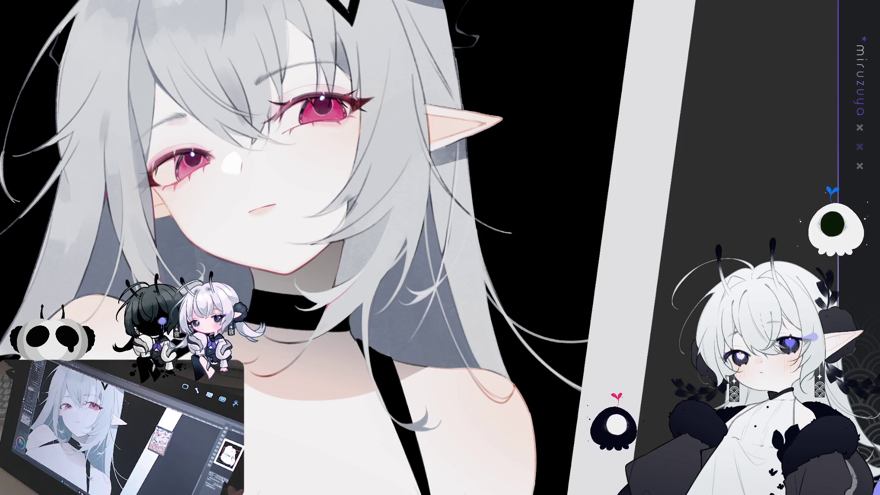
pyautogui.press('h')
pyautogui.press('h')
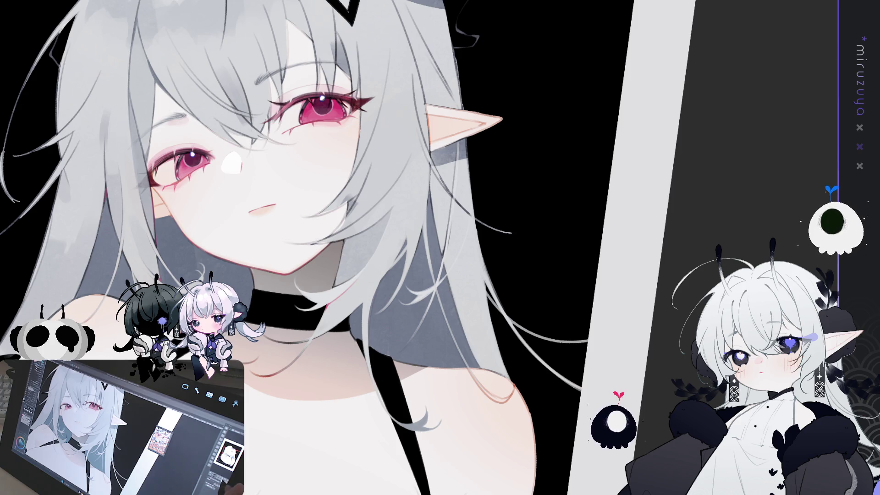
pyautogui.hotkey('ctrl', '0')
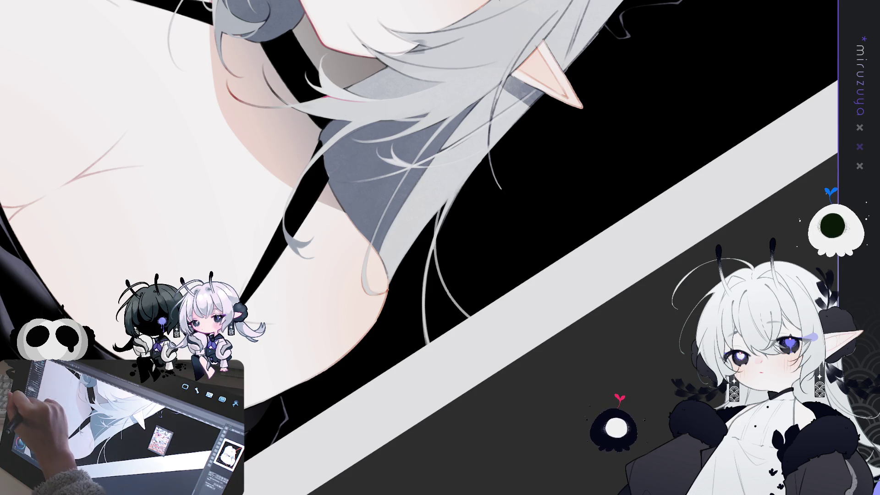
pyautogui.hotkey('ctrl', '0')
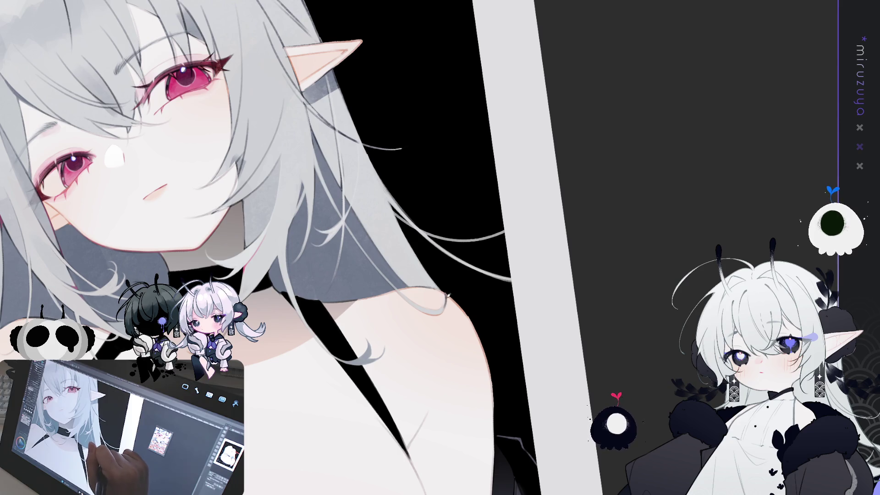
pyautogui.moveTo(431, 304); pyautogui.dragTo(378, 272)
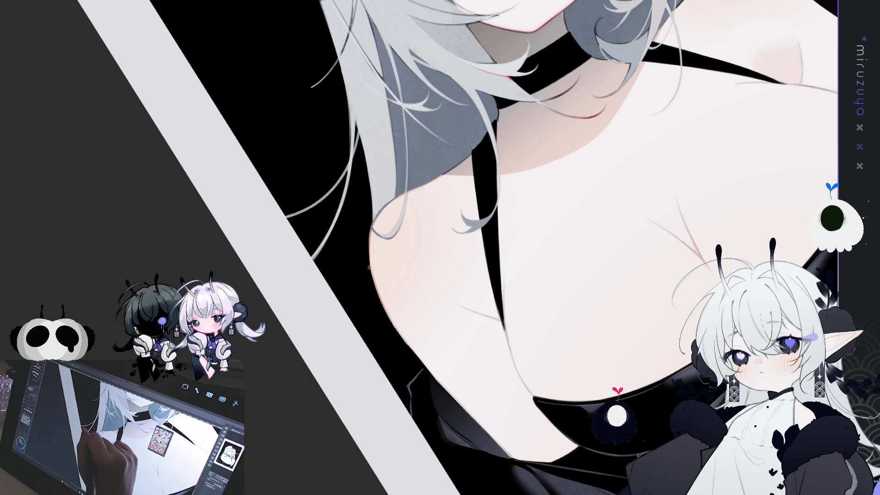
pyautogui.moveTo(368, 249); pyautogui.dragTo(405, 343)
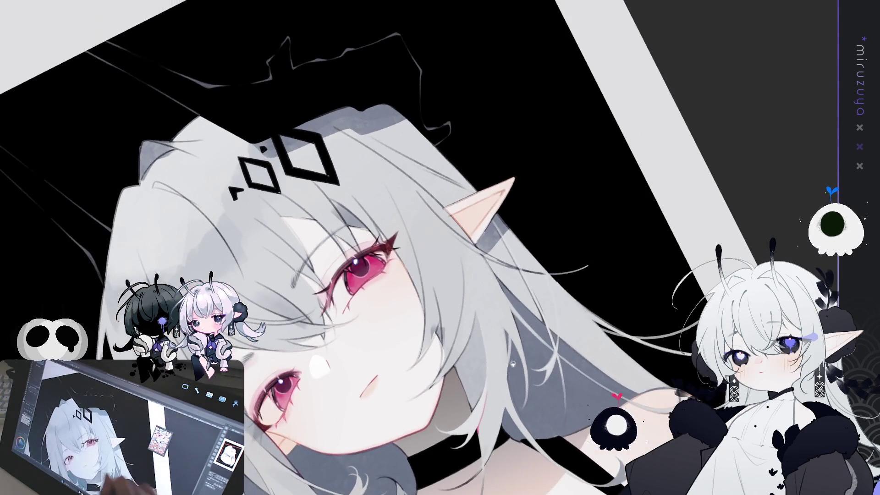
pyautogui.moveTo(512, 364); pyautogui.dragTo(544, 242)
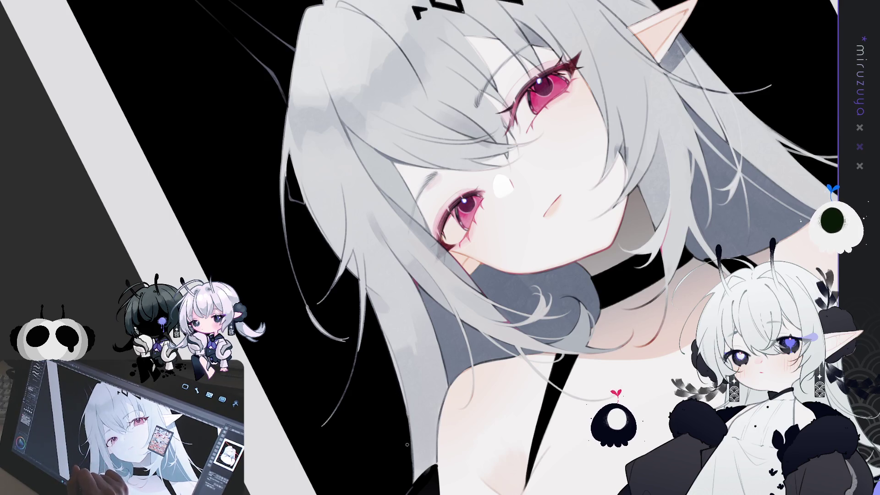
pyautogui.moveTo(488, 475); pyautogui.dragTo(442, 220)
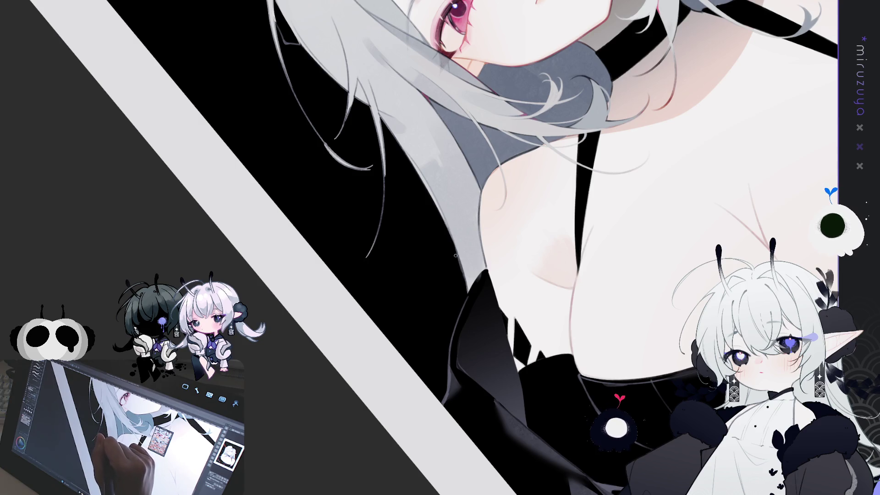
pyautogui.moveTo(457, 259)
pyautogui.mouseDown()
pyautogui.moveTo(504, 435)
pyautogui.moveTo(545, 493)
pyautogui.mouseUp()
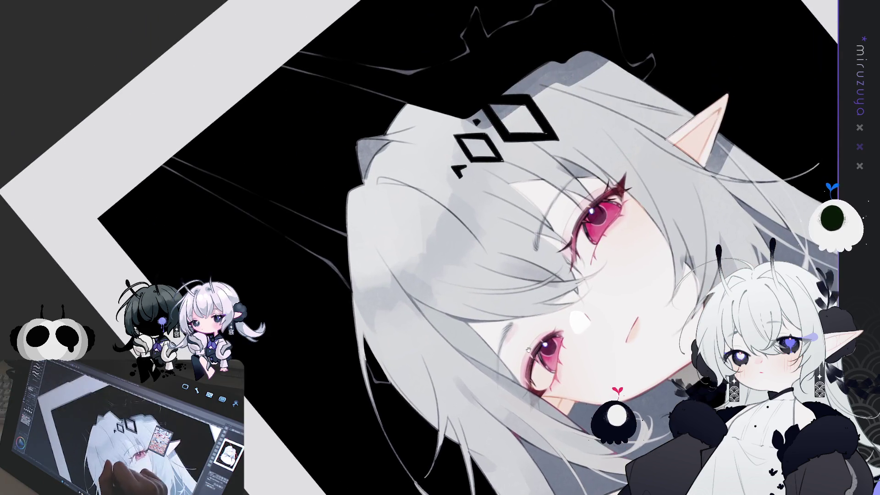
pyautogui.moveTo(366, 137); pyautogui.dragTo(705, 103)
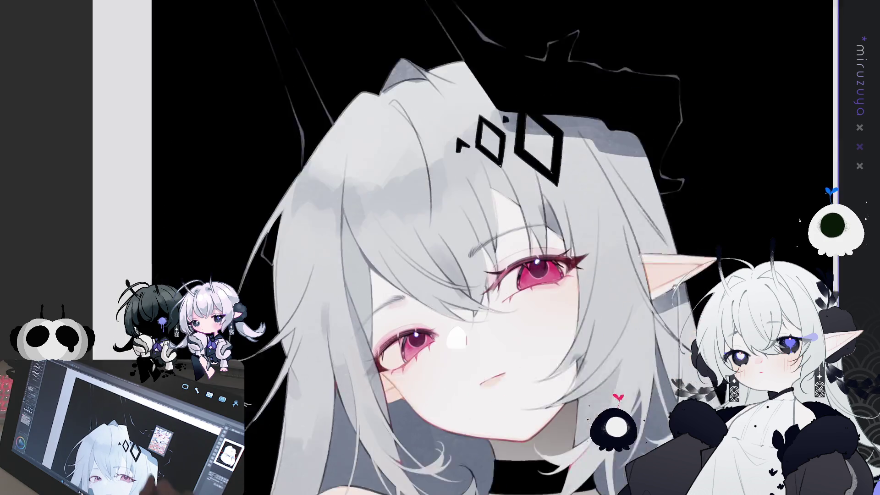
pyautogui.press('h')
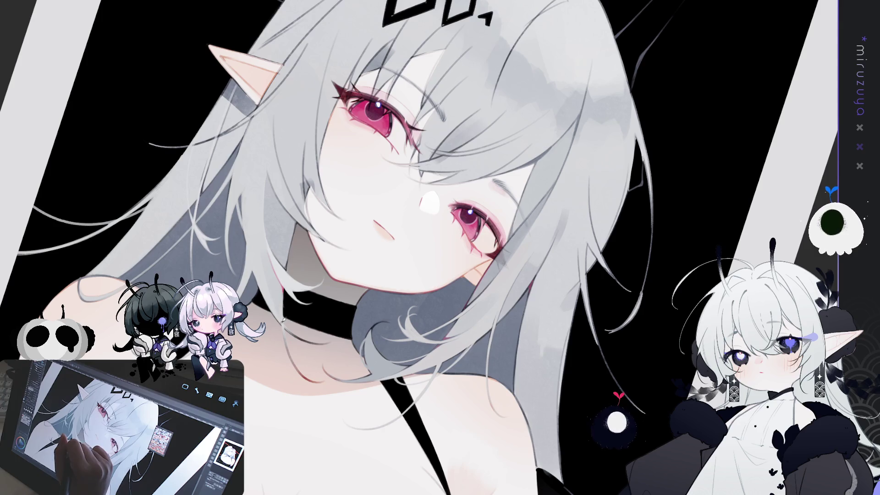
pyautogui.moveTo(284, 288); pyautogui.dragTo(281, 435)
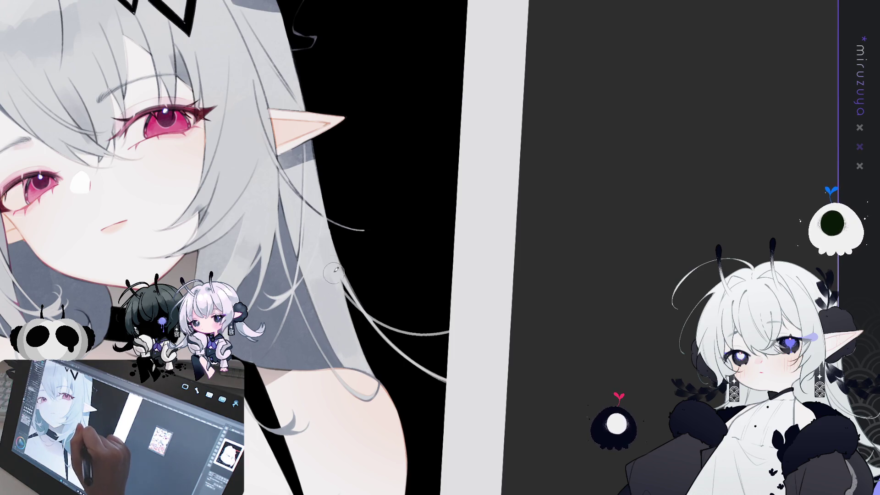
pyautogui.moveTo(416, 228); pyautogui.dragTo(346, 226)
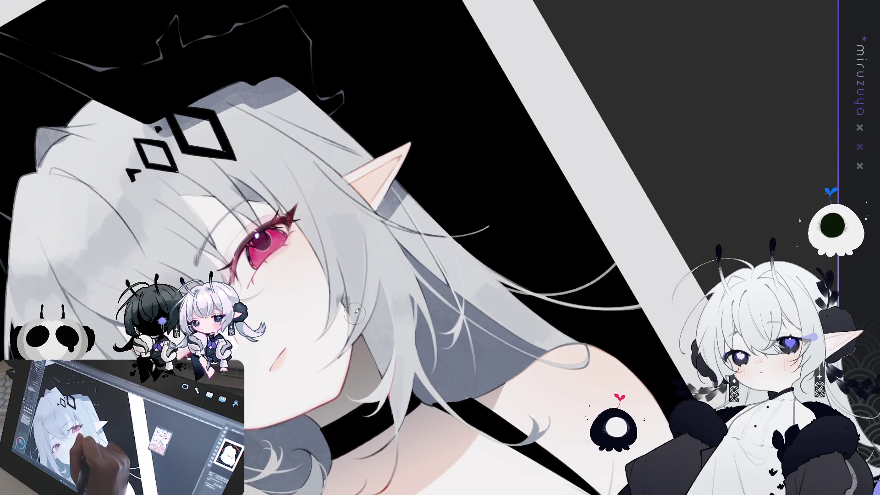
pyautogui.moveTo(355, 319); pyautogui.dragTo(173, 250)
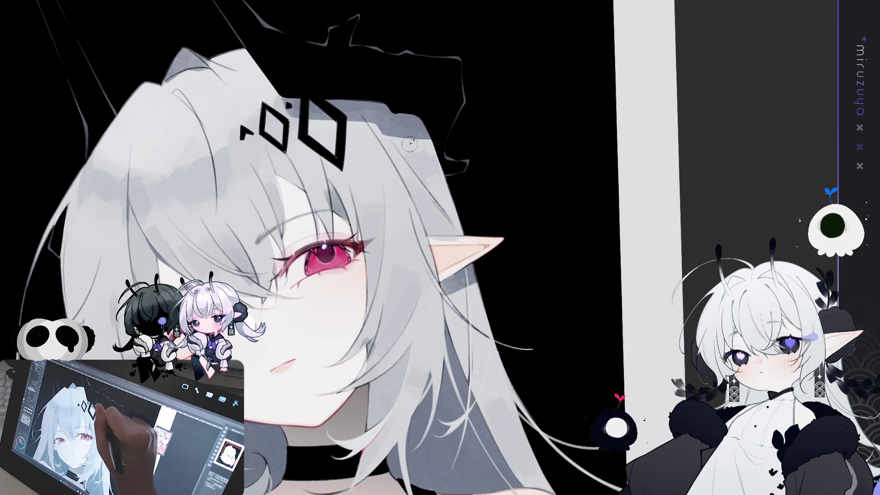
pyautogui.moveTo(449, 125)
pyautogui.mouseDown()
pyautogui.moveTo(417, 366)
pyautogui.moveTo(277, 229)
pyautogui.mouseUp()
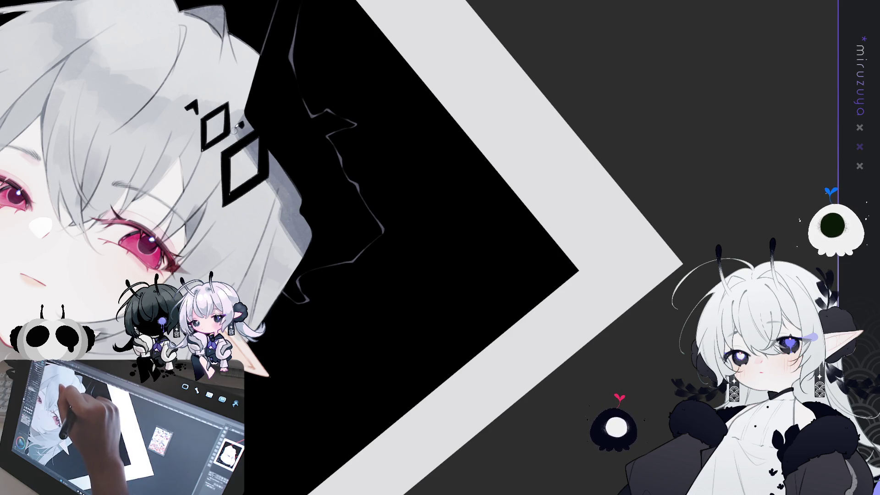
# - On a tilted, zoomed view, lighten the pink rim along the silver hair's edge with a soft stroke
pyautogui.moveTo(265, 188); pyautogui.dragTo(169, 197)
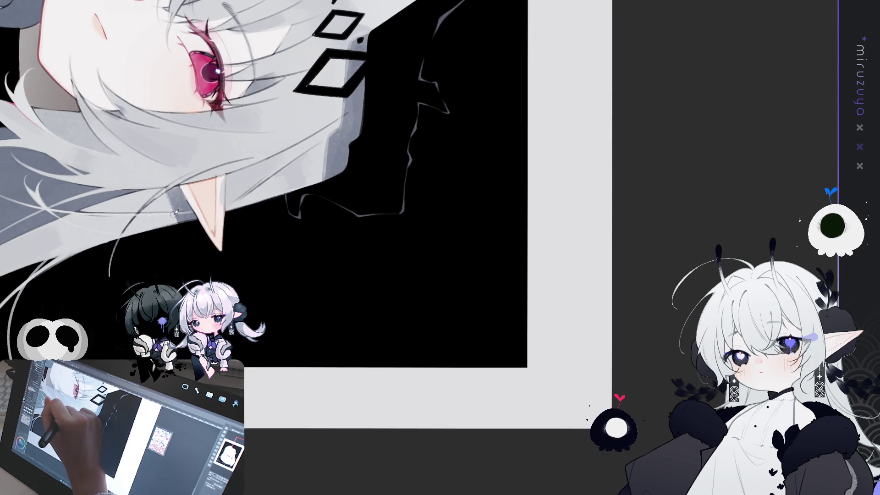
pyautogui.moveTo(180, 223)
pyautogui.mouseDown()
pyautogui.moveTo(222, 225)
pyautogui.moveTo(237, 240)
pyautogui.mouseUp()
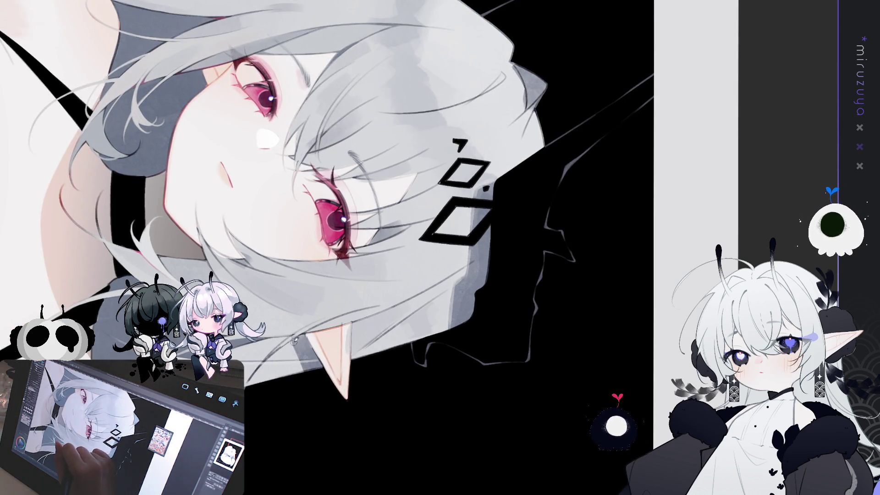
pyautogui.moveTo(321, 264)
pyautogui.mouseDown()
pyautogui.moveTo(379, 254)
pyautogui.moveTo(526, 315)
pyautogui.moveTo(305, 222)
pyautogui.mouseUp()
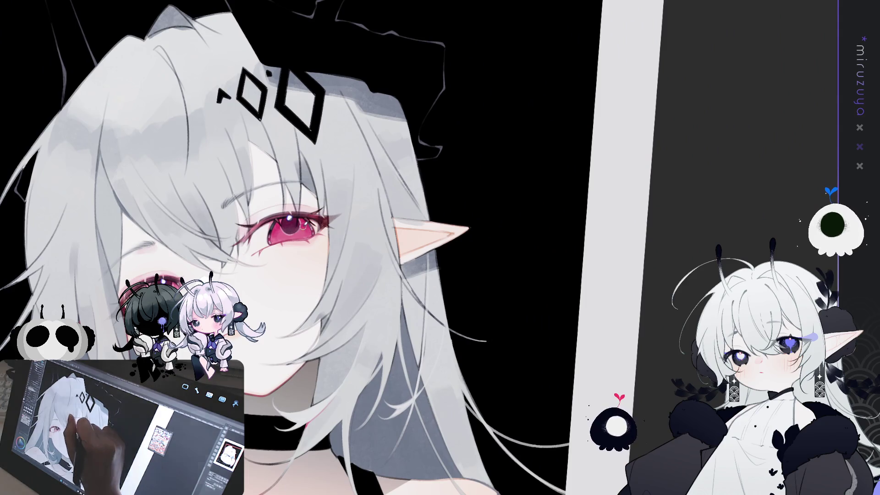
pyautogui.moveTo(420, 246); pyautogui.dragTo(544, 206)
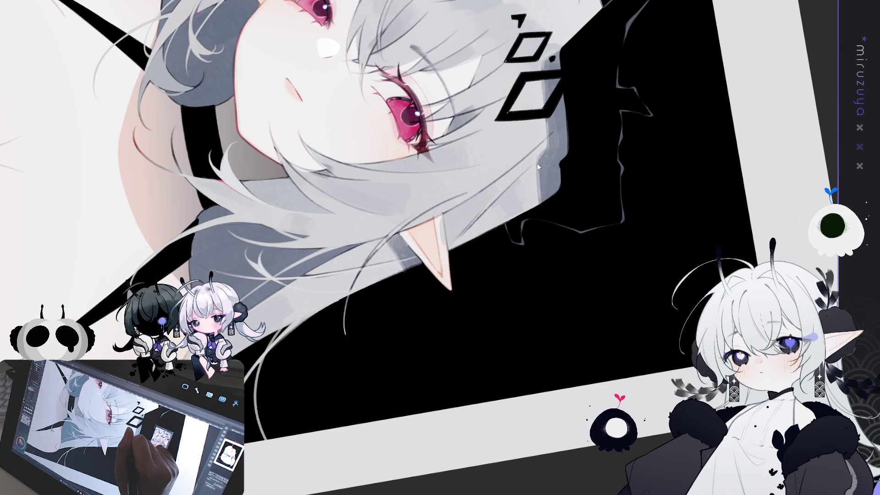
pyautogui.moveTo(535, 147); pyautogui.dragTo(540, 156)
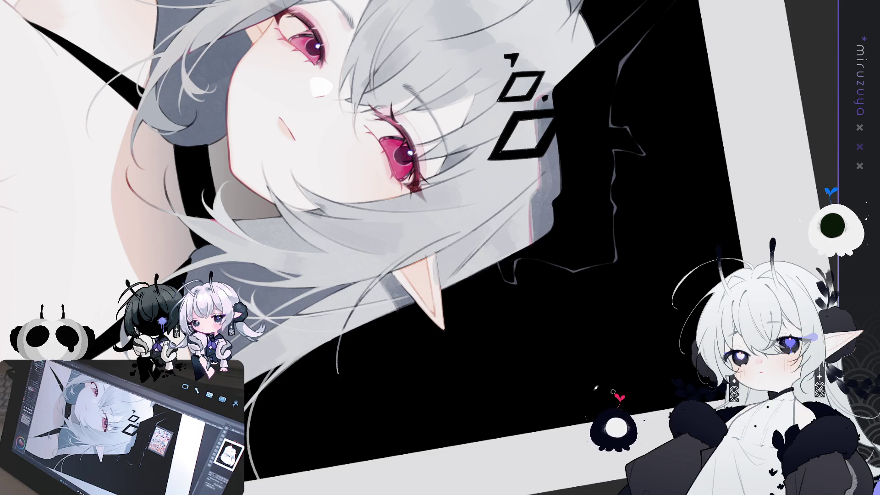
pyautogui.moveTo(538, 95); pyautogui.dragTo(539, 183)
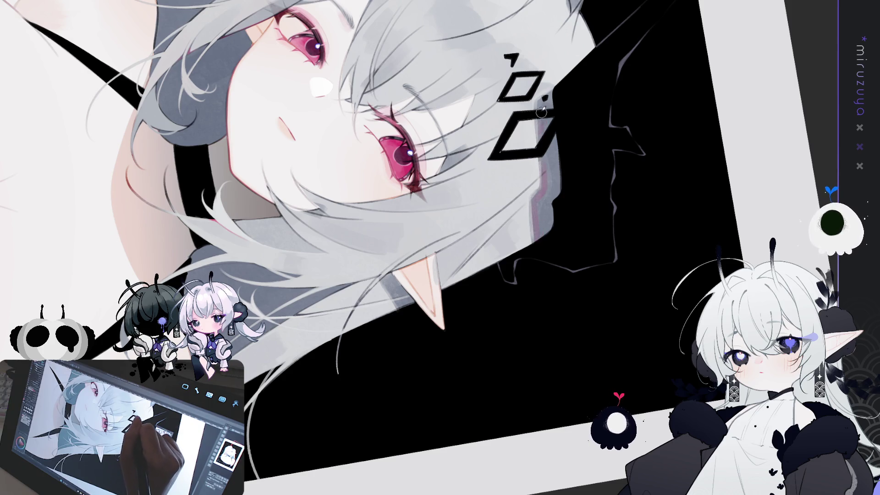
pyautogui.moveTo(282, 280); pyautogui.dragTo(390, 266)
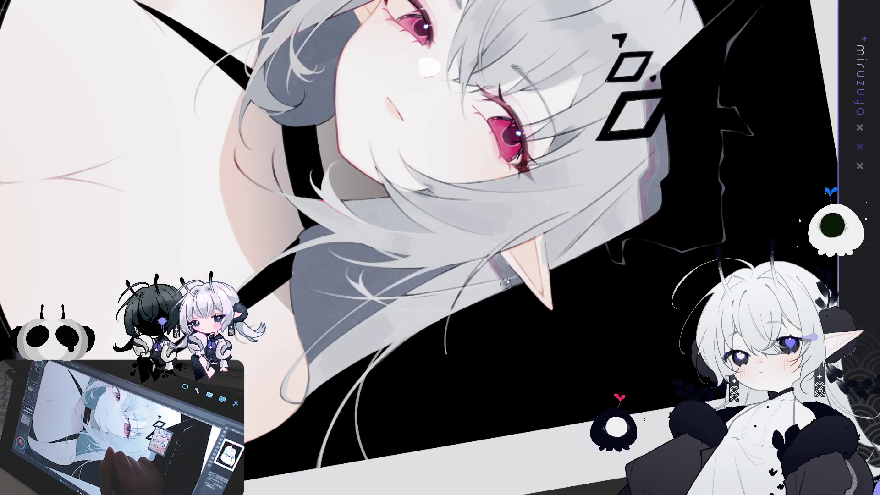
pyautogui.moveTo(506, 284)
pyautogui.mouseDown()
pyautogui.moveTo(605, 316)
pyautogui.moveTo(298, 183)
pyautogui.mouseUp()
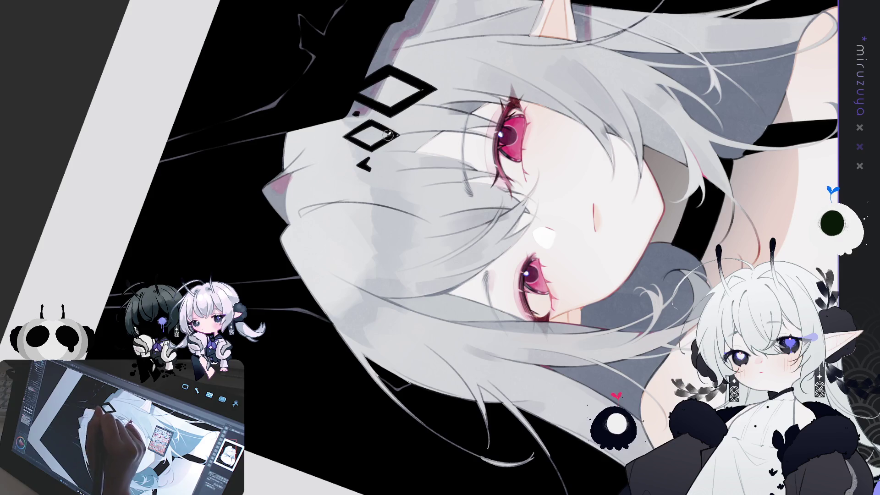
# - With the canvas nearly upright, brush a soft pinkish-purple stroke onto the hair by the shoulder
pyautogui.moveTo(293, 198)
pyautogui.mouseDown()
pyautogui.moveTo(348, 165)
pyautogui.moveTo(440, 160)
pyautogui.moveTo(403, 72)
pyautogui.mouseUp()
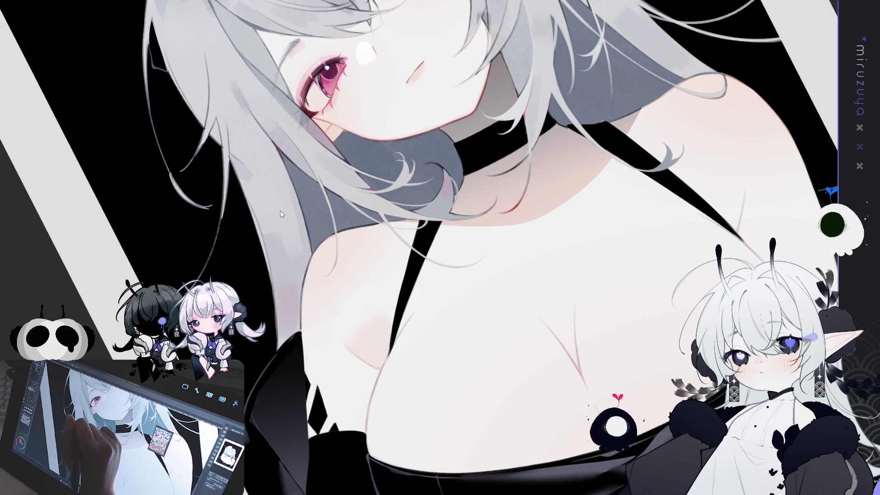
pyautogui.moveTo(273, 233); pyautogui.dragTo(270, 244)
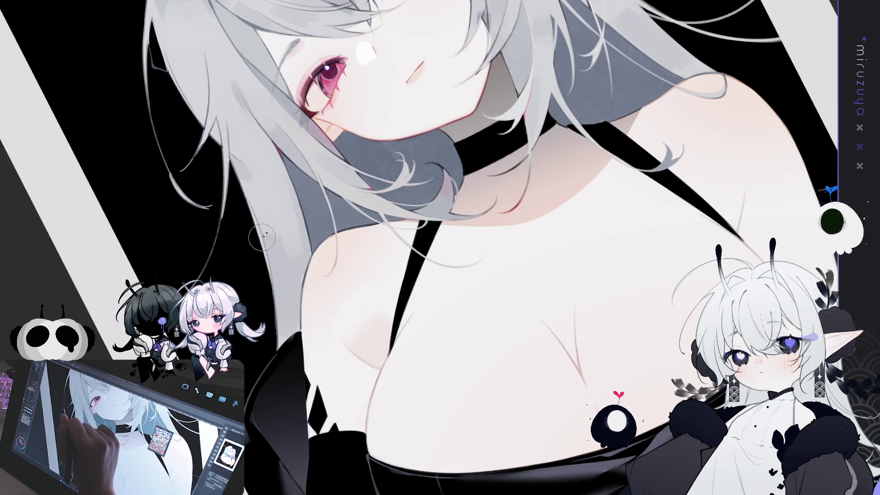